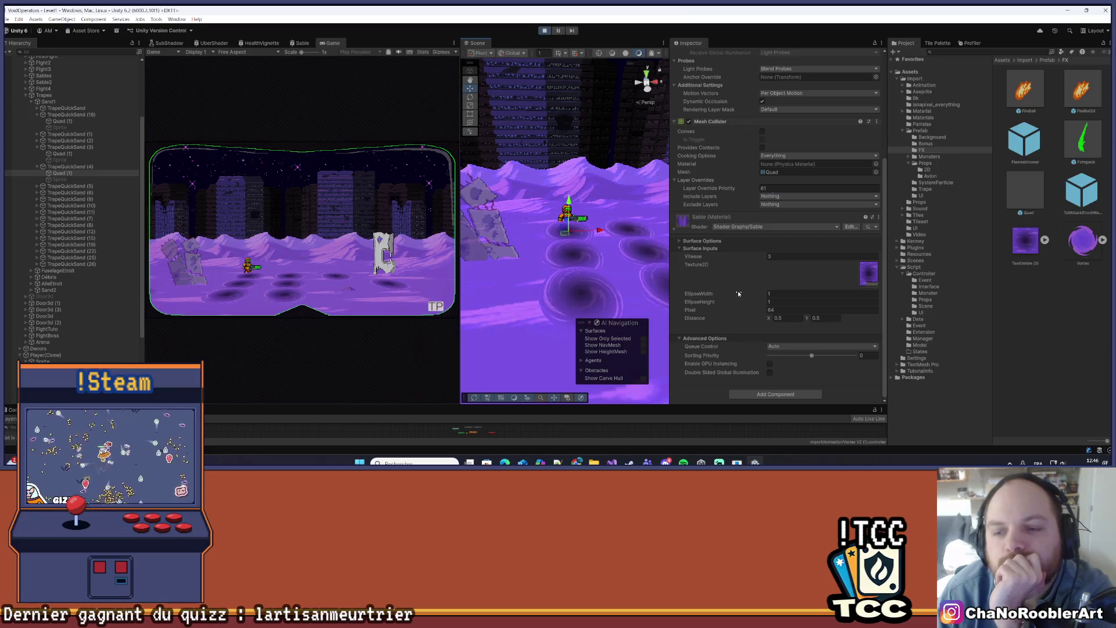
- Widen the Game view for play-testing
{"action": "scroll", "coordinate": [866, 279], "scroll_direction": "up", "scroll_amount": 2}
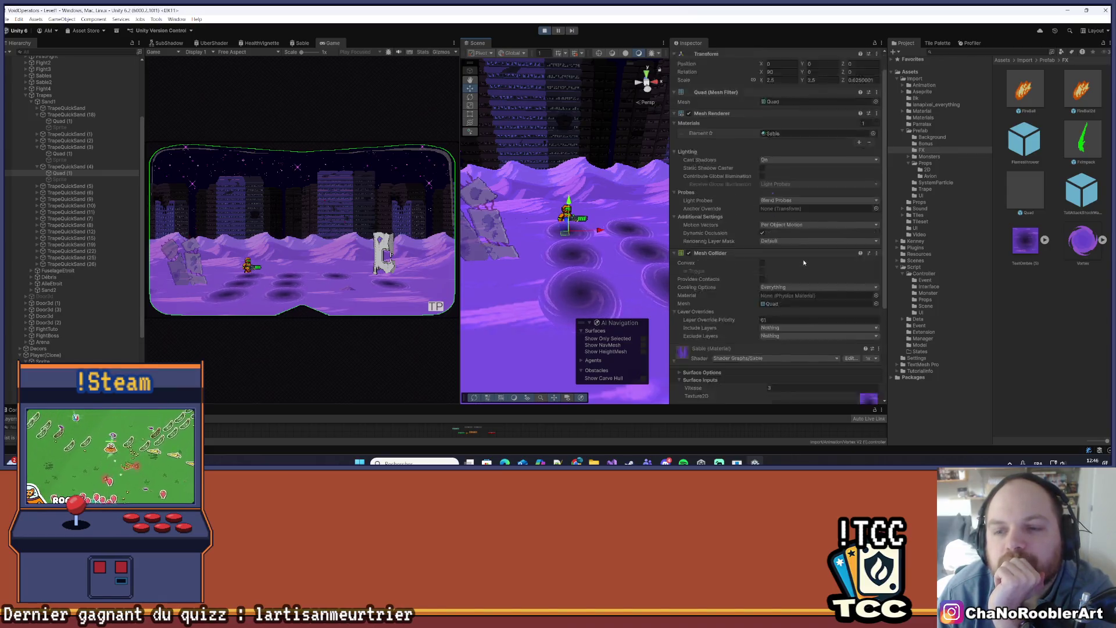
{"action": "scroll", "coordinate": [788, 248], "scroll_direction": "down", "scroll_amount": 2}
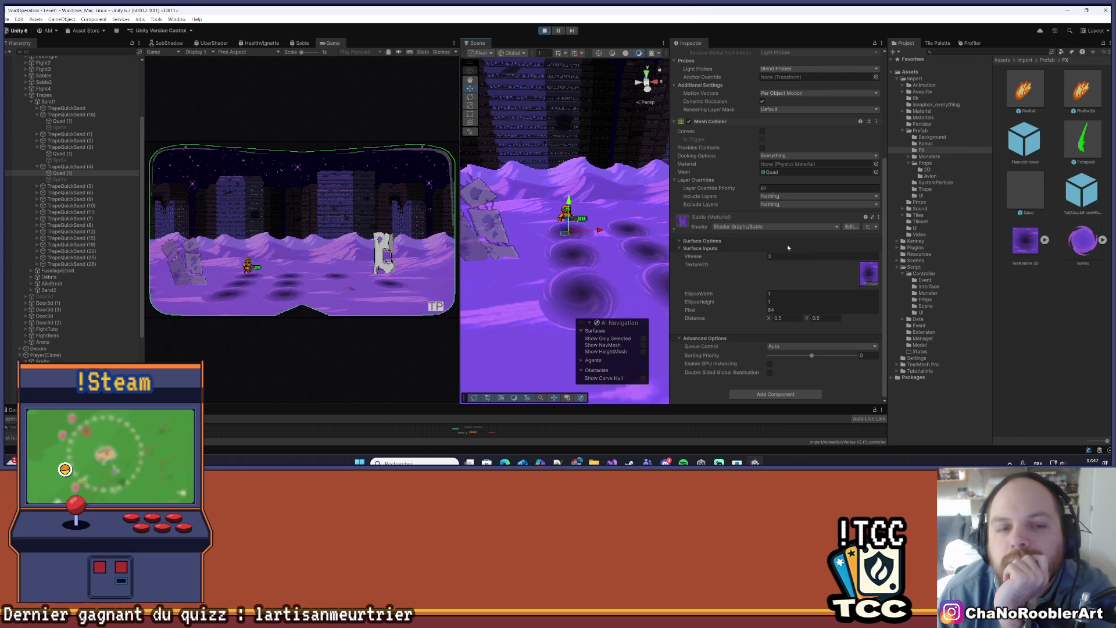
{"action": "left_click_drag", "start_coordinate": [460, 149], "coordinate": [625, 151]}
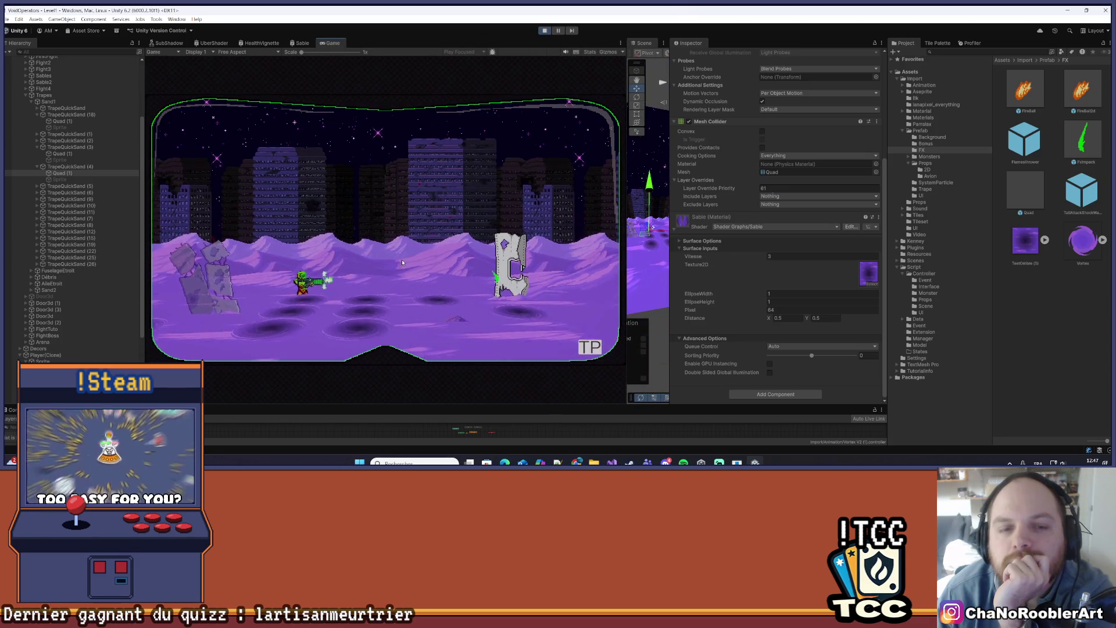
- Run the character left and right past the ruins and an enemy in Play mode
{"action": "key", "text": "a"}
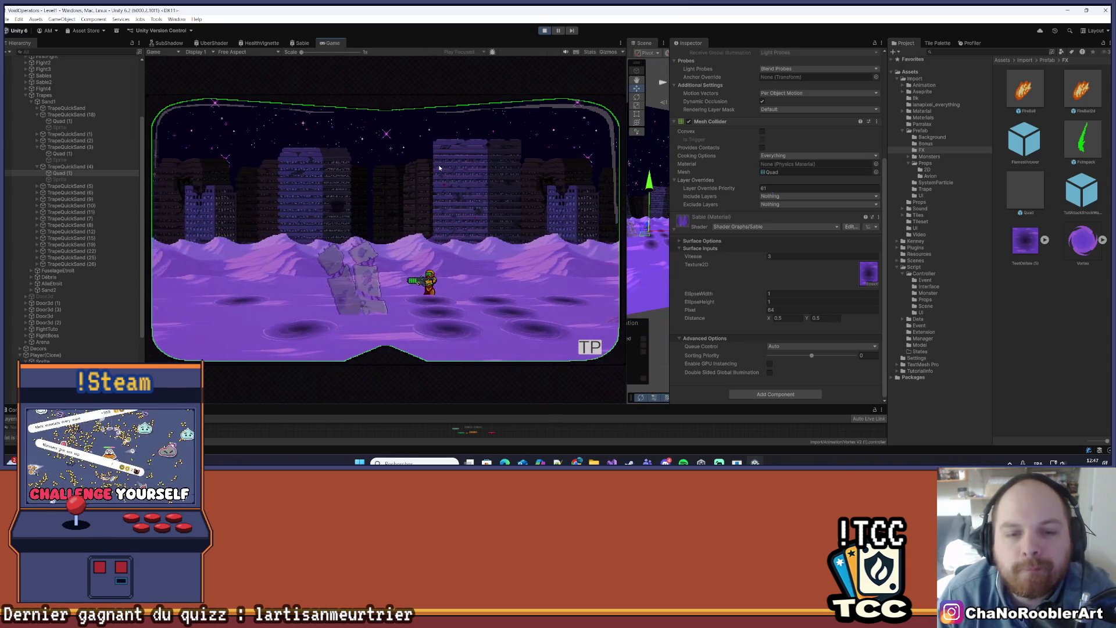
{"action": "key", "text": "a"}
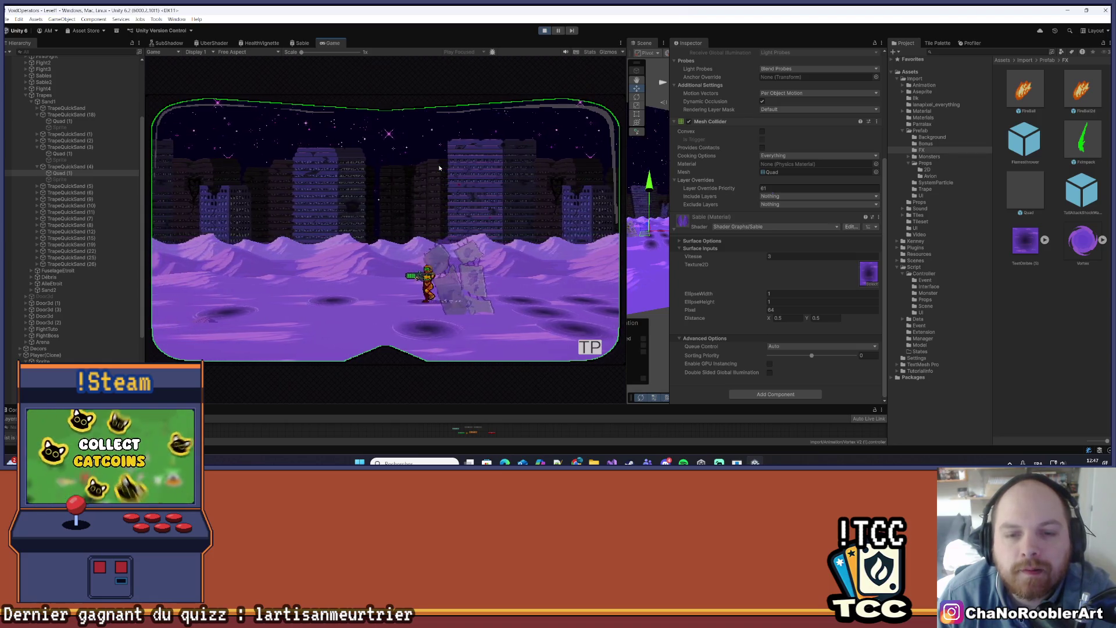
{"action": "key", "text": "d"}
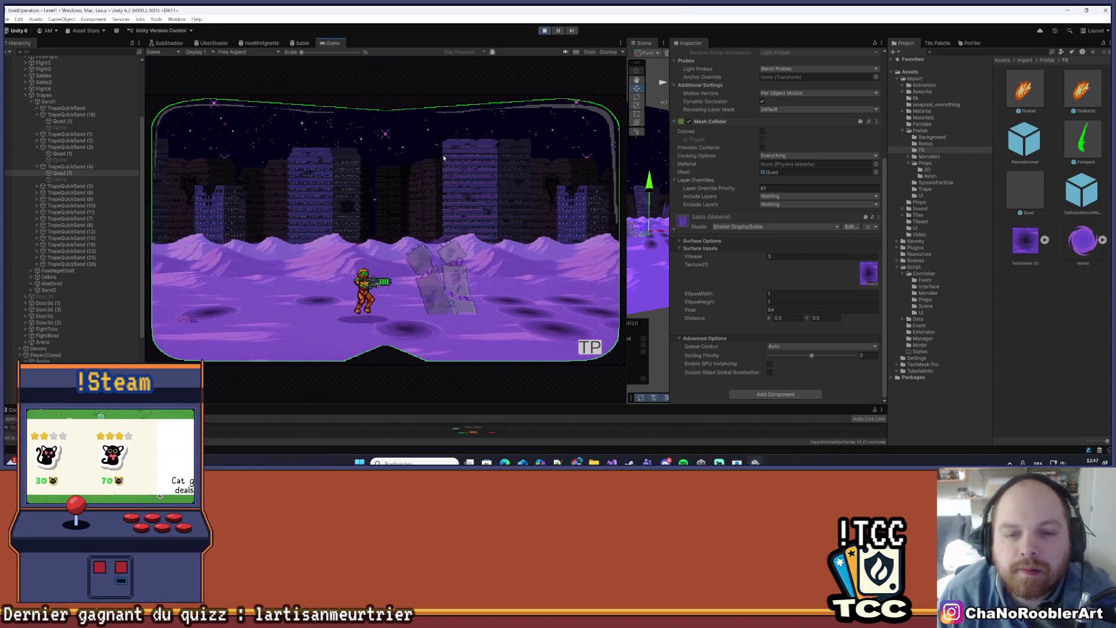
{"action": "key", "text": "d"}
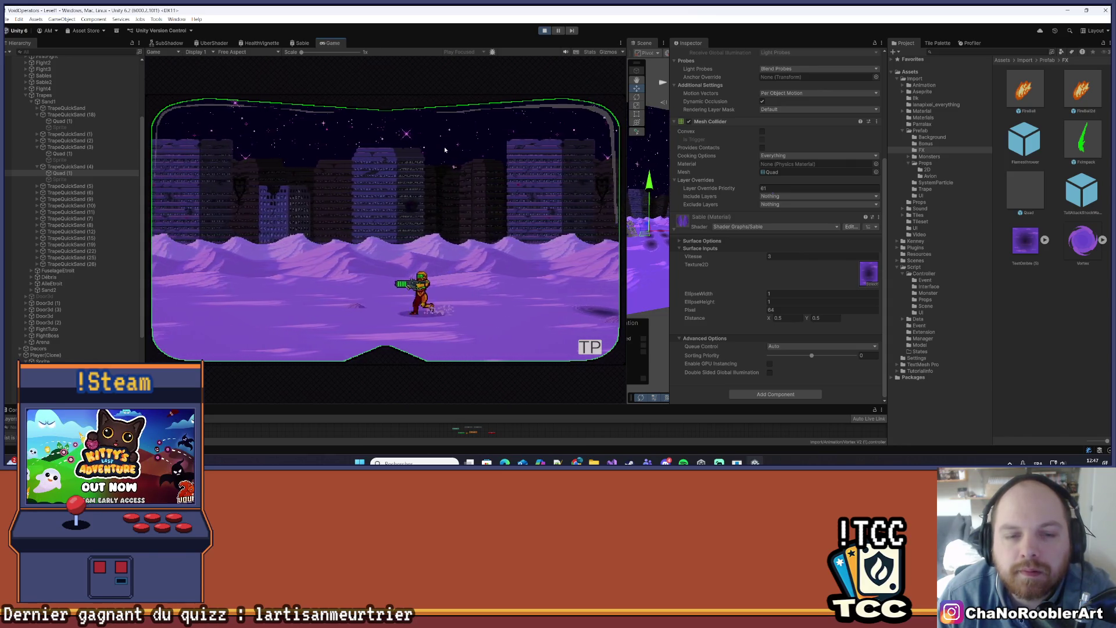
{"action": "key", "text": "a"}
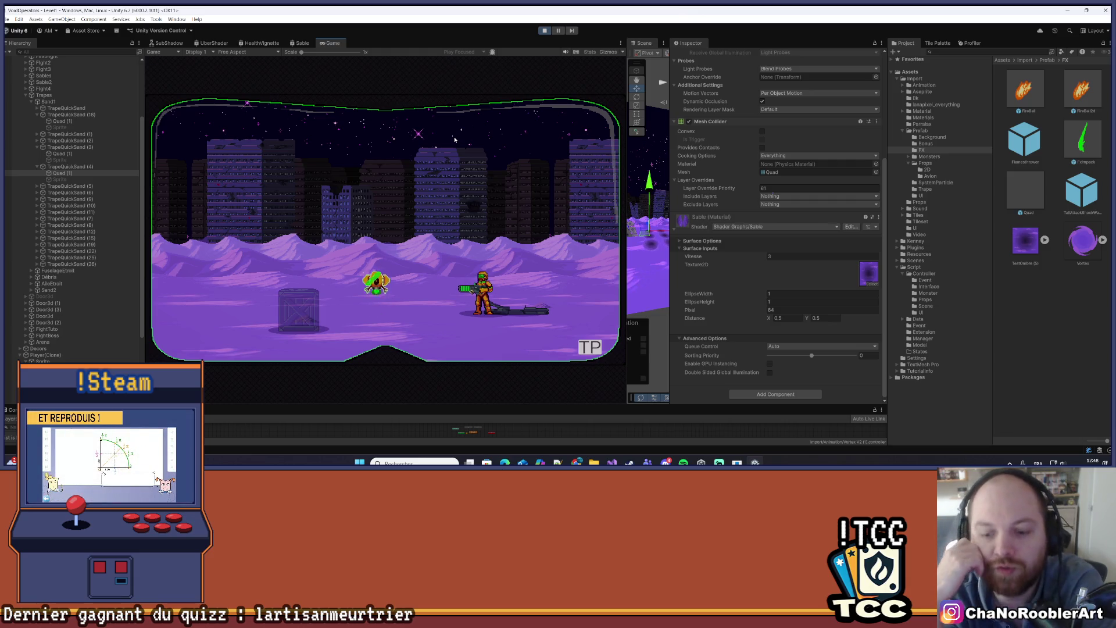
{"action": "key", "text": "d"}
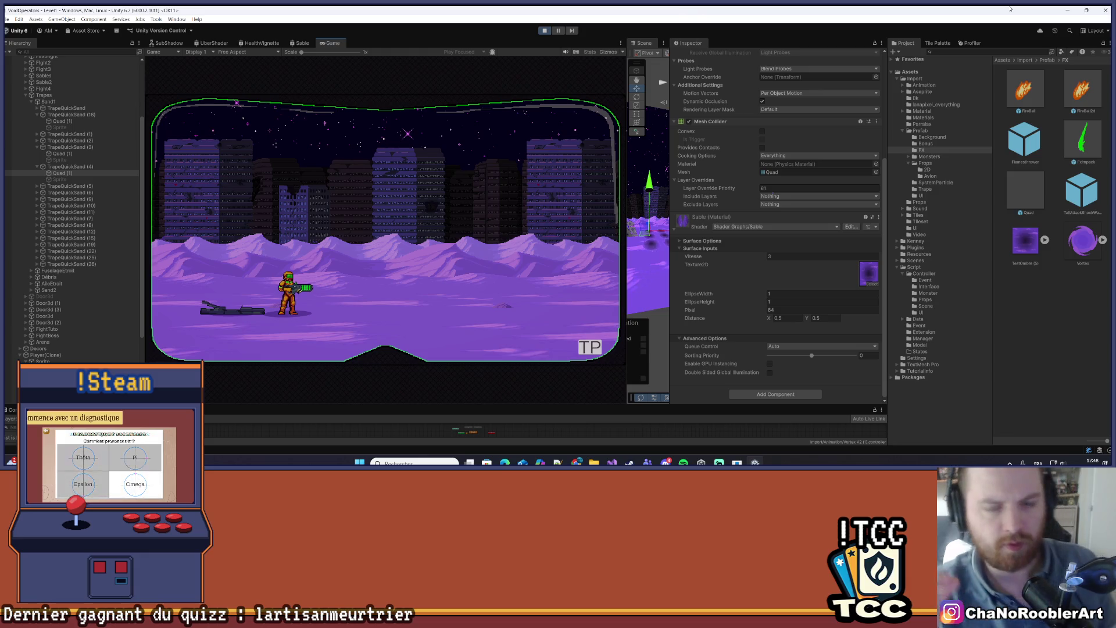
- Restart Play mode and bring up the SubShadow shader graph
{"action": "left_click", "coordinate": [545, 32]}
{"action": "left_click", "coordinate": [546, 32]}
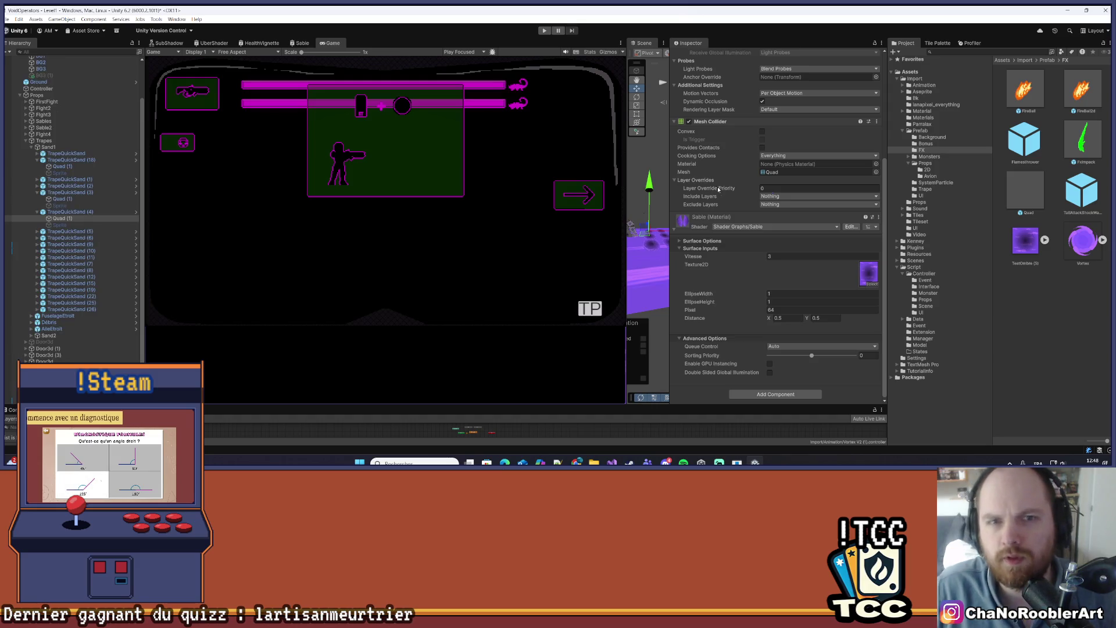
{"action": "left_click", "coordinate": [167, 42]}
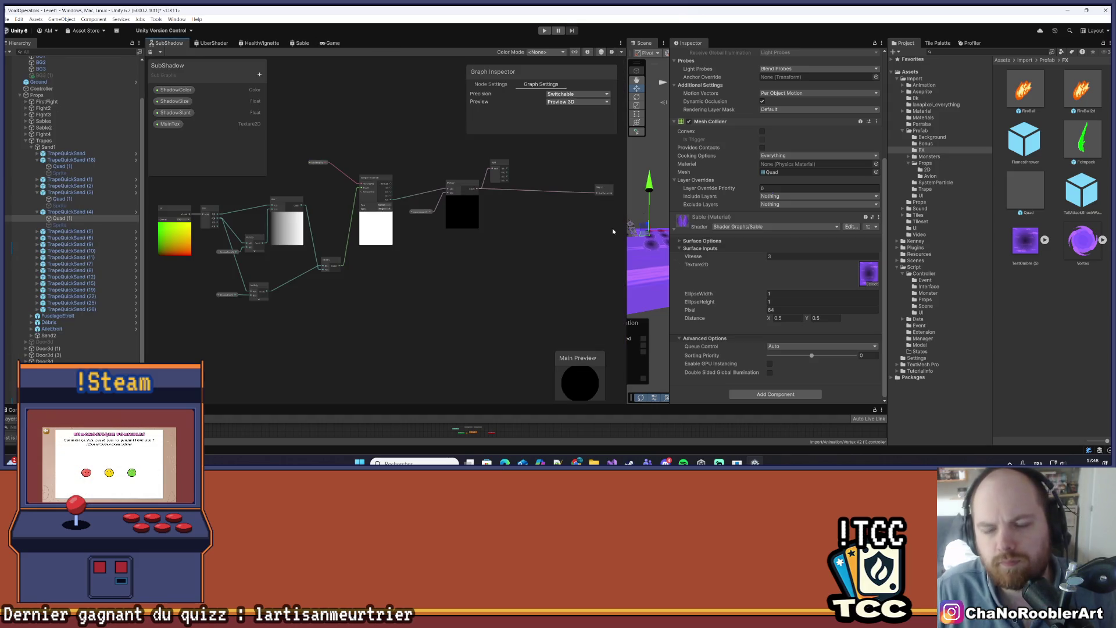
- Widen the Scene view and move the camera along the purple track, then switch to Visual Studio
{"action": "left_click_drag", "start_coordinate": [671, 194], "coordinate": [847, 196]}
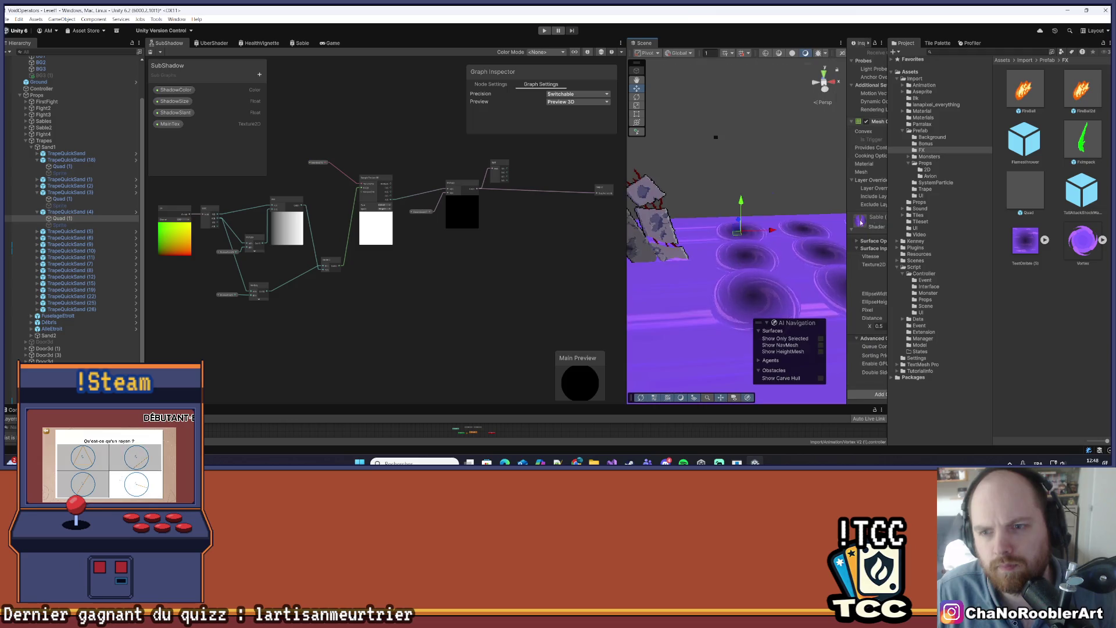
{"action": "left_click_drag", "start_coordinate": [625, 196], "coordinate": [454, 196]}
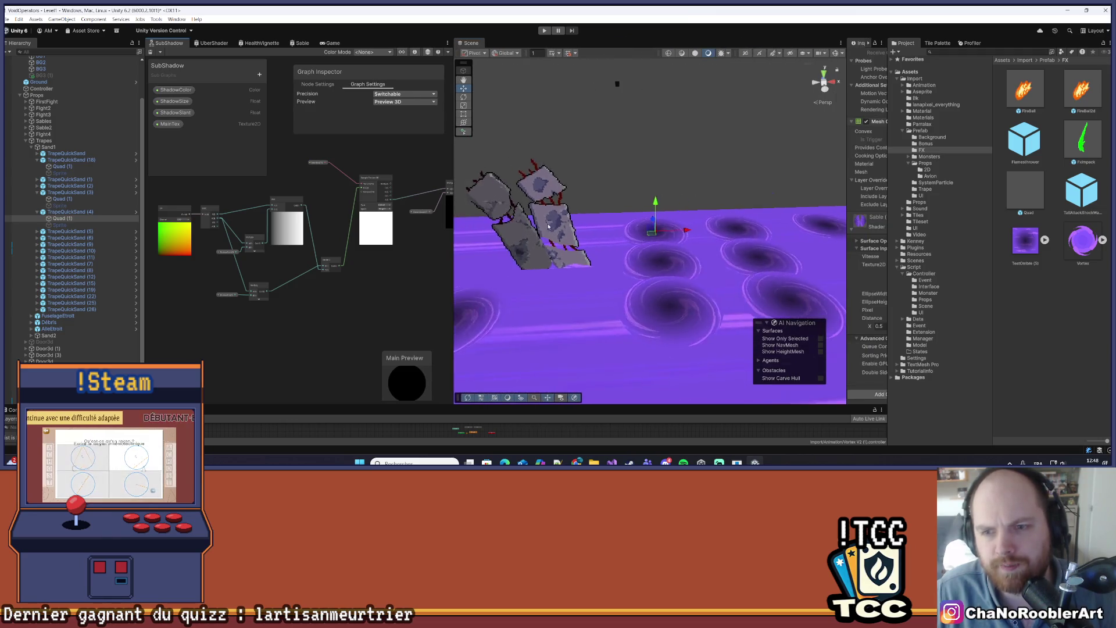
{"action": "mouse_move", "coordinate": [594, 240]}
{"action": "left_mouse_down"}
{"action": "mouse_move", "coordinate": [761, 241]}
{"action": "mouse_move", "coordinate": [491, 243]}
{"action": "mouse_move", "coordinate": [508, 243]}
{"action": "left_mouse_up"}
{"action": "key", "text": "w"}
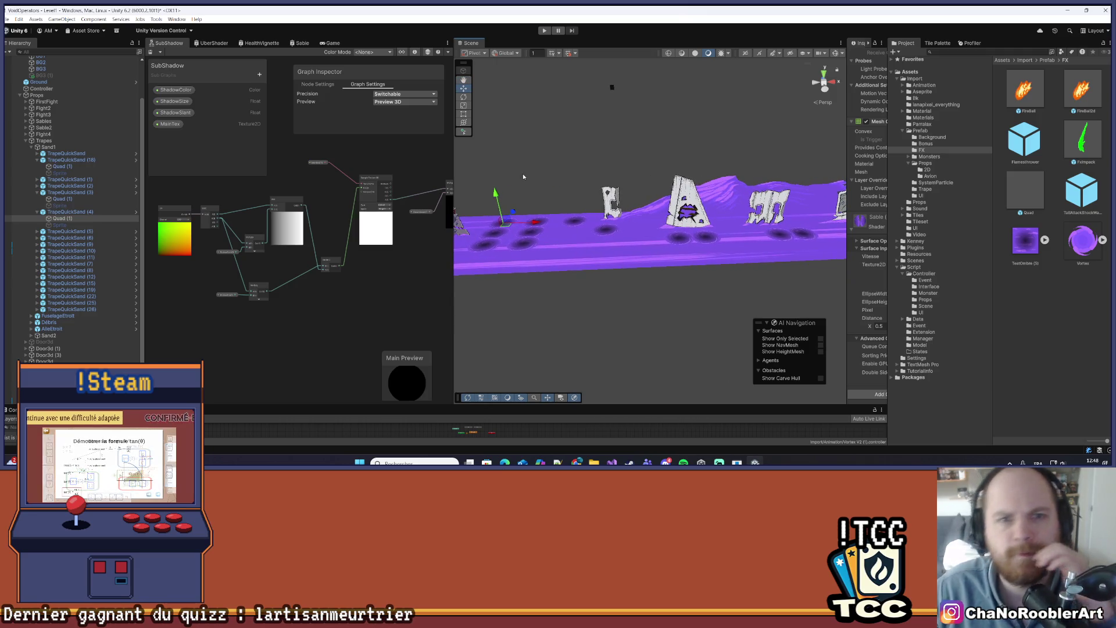
{"action": "mouse_move", "coordinate": [523, 176]}
{"action": "left_mouse_down"}
{"action": "mouse_move", "coordinate": [574, 218]}
{"action": "mouse_move", "coordinate": [646, 200]}
{"action": "mouse_move", "coordinate": [635, 190]}
{"action": "mouse_move", "coordinate": [545, 217]}
{"action": "mouse_move", "coordinate": [660, 206]}
{"action": "mouse_move", "coordinate": [647, 261]}
{"action": "mouse_move", "coordinate": [645, 250]}
{"action": "left_mouse_up"}
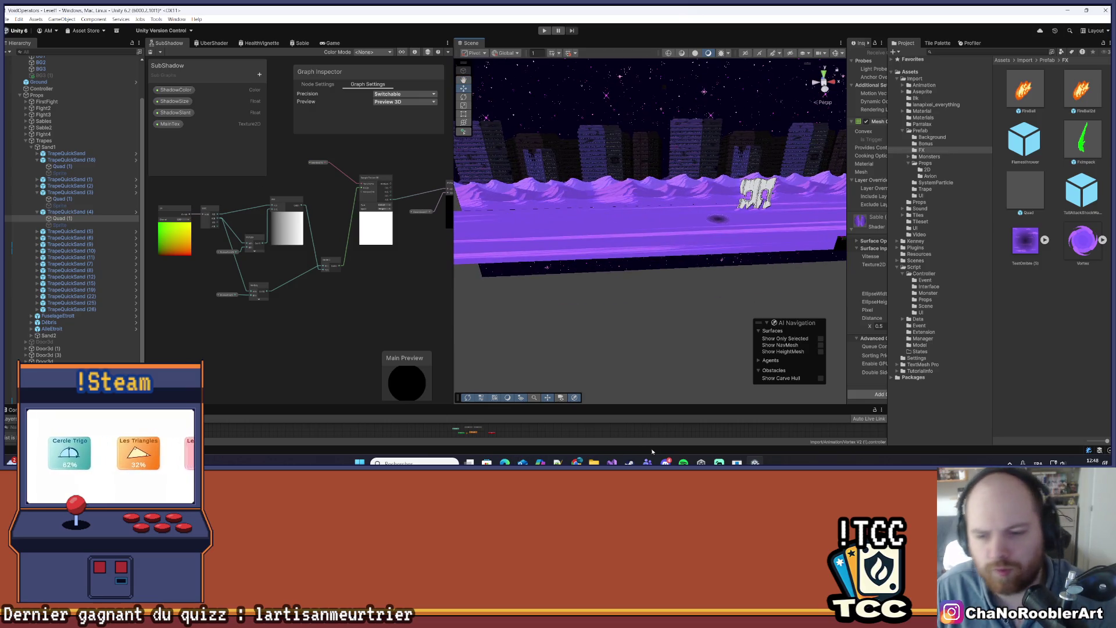
{"action": "key", "text": "alt+Tab"}
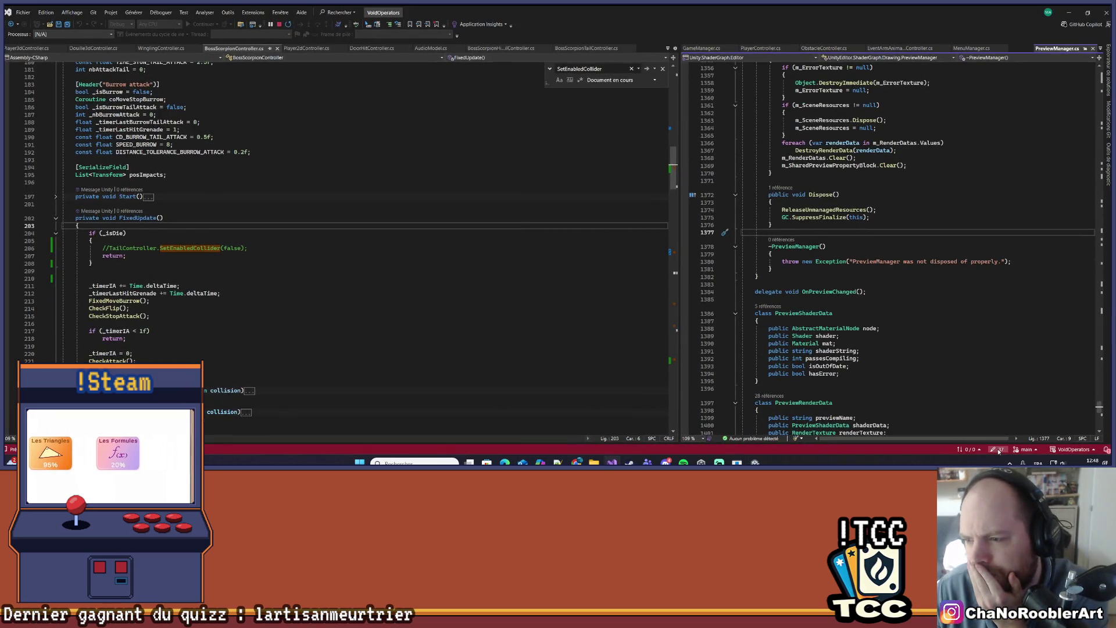
- Review the 57 modified VoidOperators files in Git Changes, then minimize Visual Studio
{"action": "mouse_move", "coordinate": [1108, 119]}
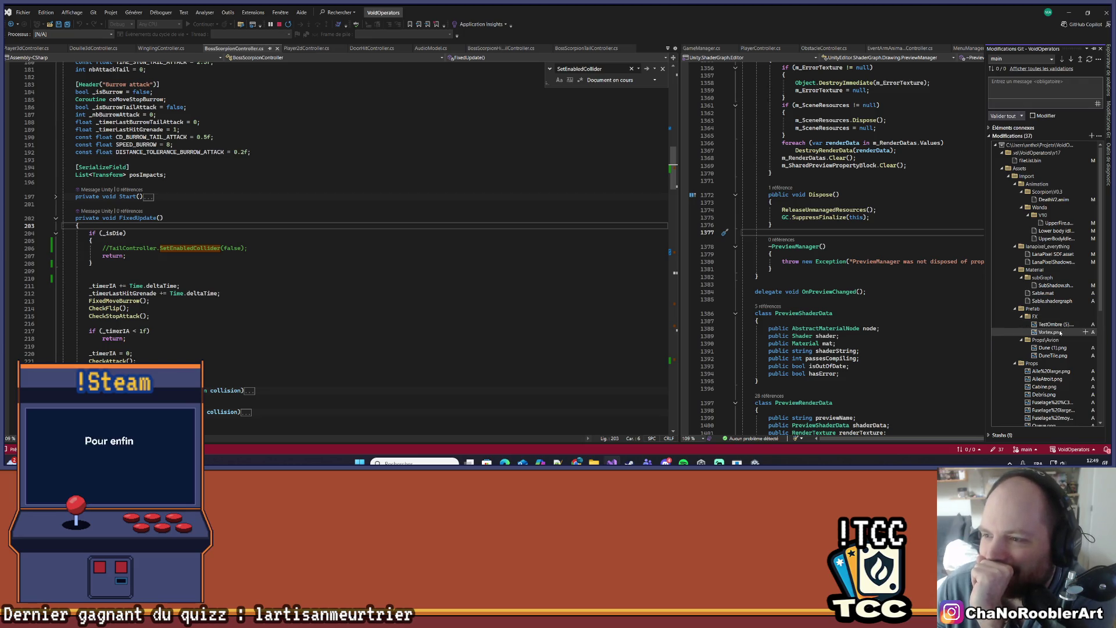
{"action": "scroll", "coordinate": [1060, 332], "scroll_direction": "down", "scroll_amount": 8}
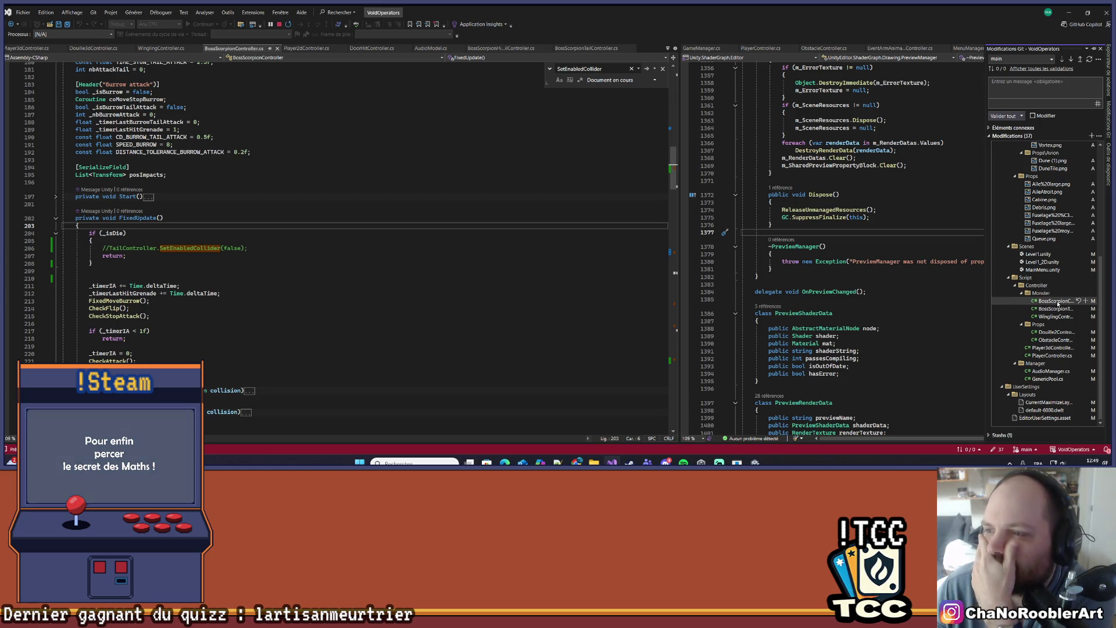
{"action": "scroll", "coordinate": [1058, 301], "scroll_direction": "up", "scroll_amount": 1}
{"action": "scroll", "coordinate": [1058, 303], "scroll_direction": "up", "scroll_amount": 4}
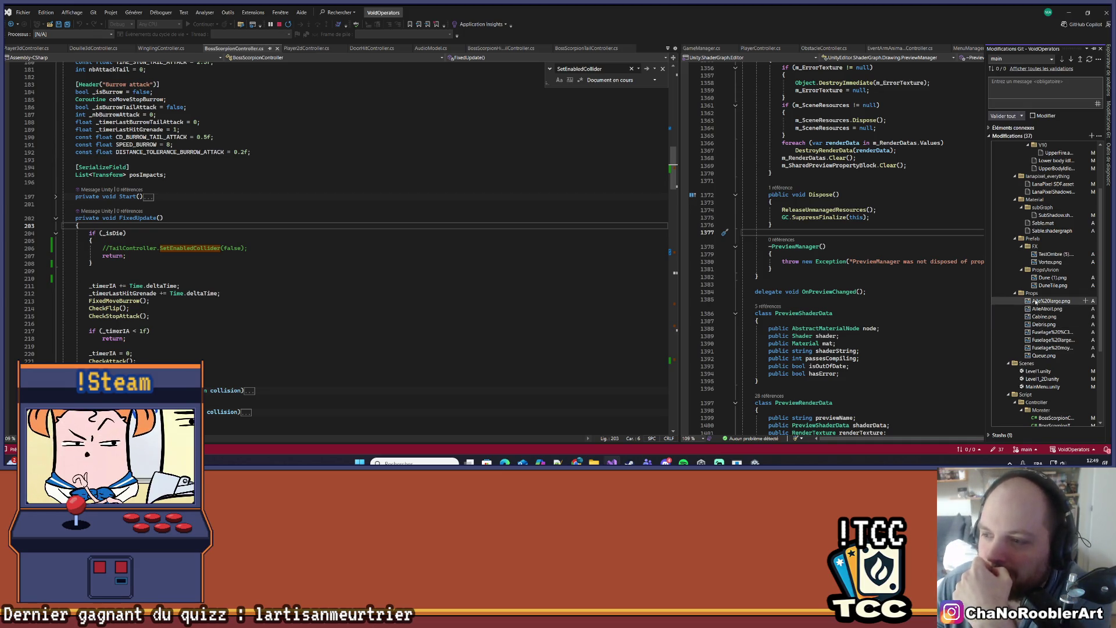
{"action": "scroll", "coordinate": [1020, 302], "scroll_direction": "up", "scroll_amount": 2}
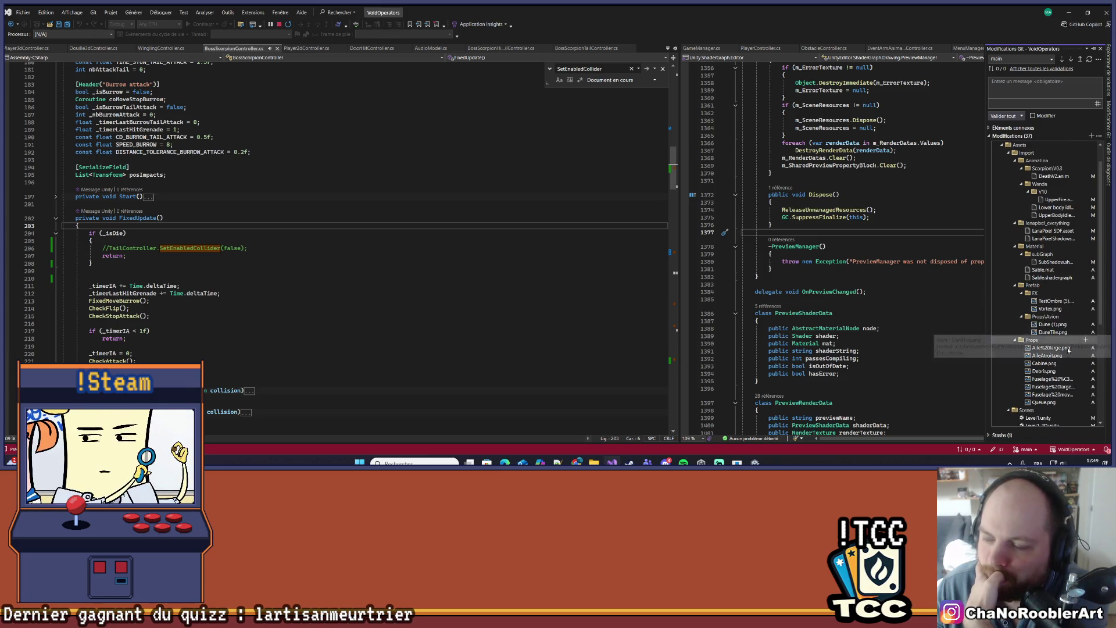
{"action": "scroll", "coordinate": [1064, 349], "scroll_direction": "up", "scroll_amount": 1}
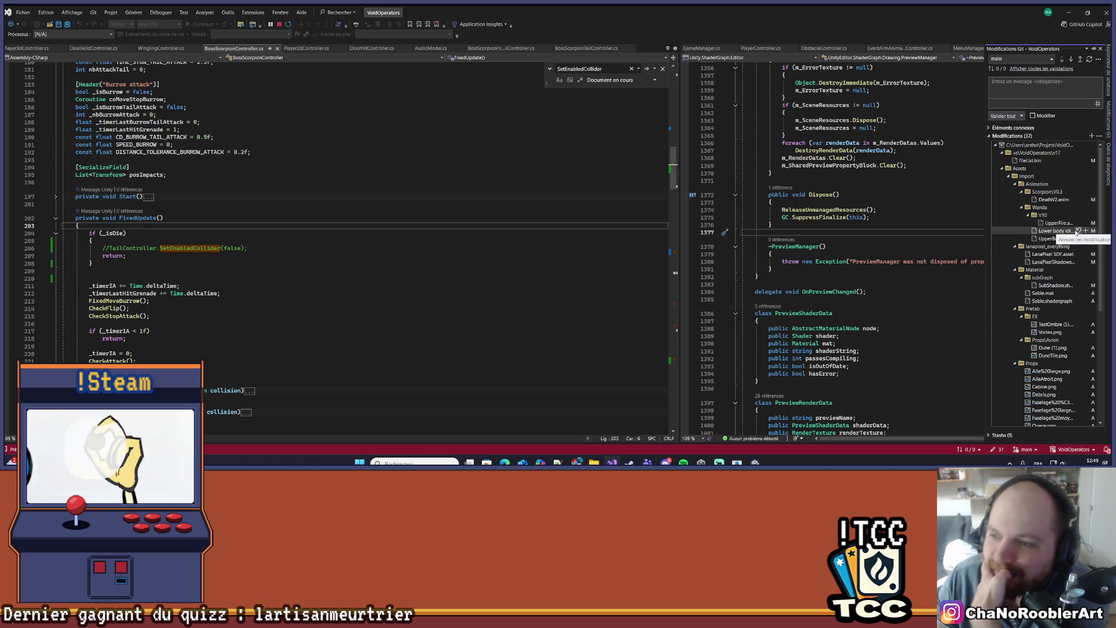
{"action": "scroll", "coordinate": [1077, 232], "scroll_direction": "down", "scroll_amount": 6}
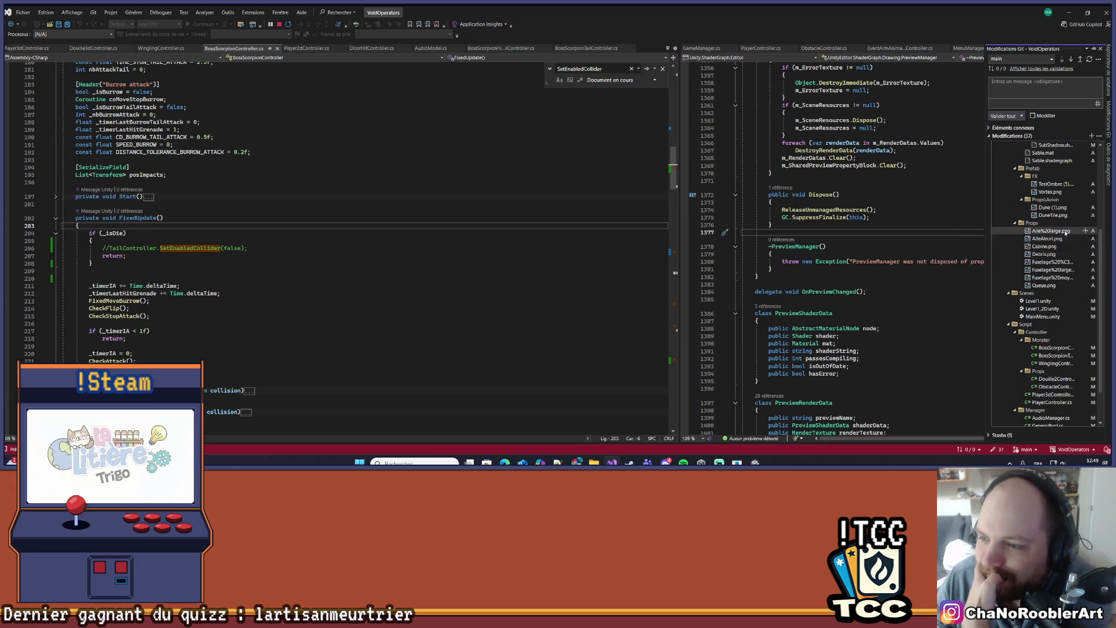
{"action": "scroll", "coordinate": [1084, 240], "scroll_direction": "down", "scroll_amount": 2}
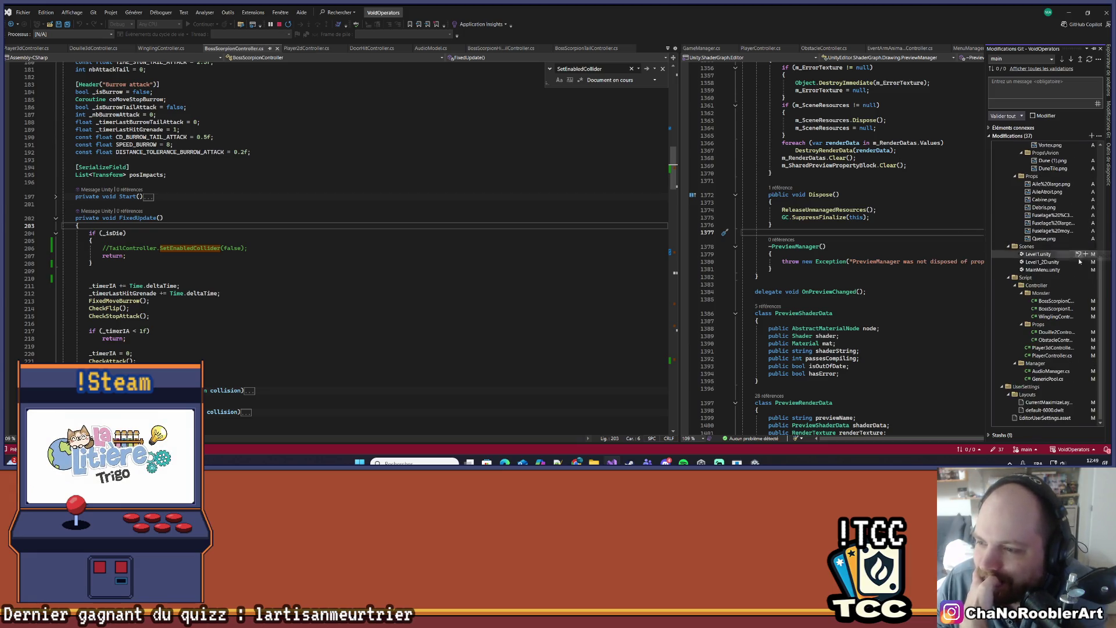
{"action": "left_click", "coordinate": [1073, 8]}
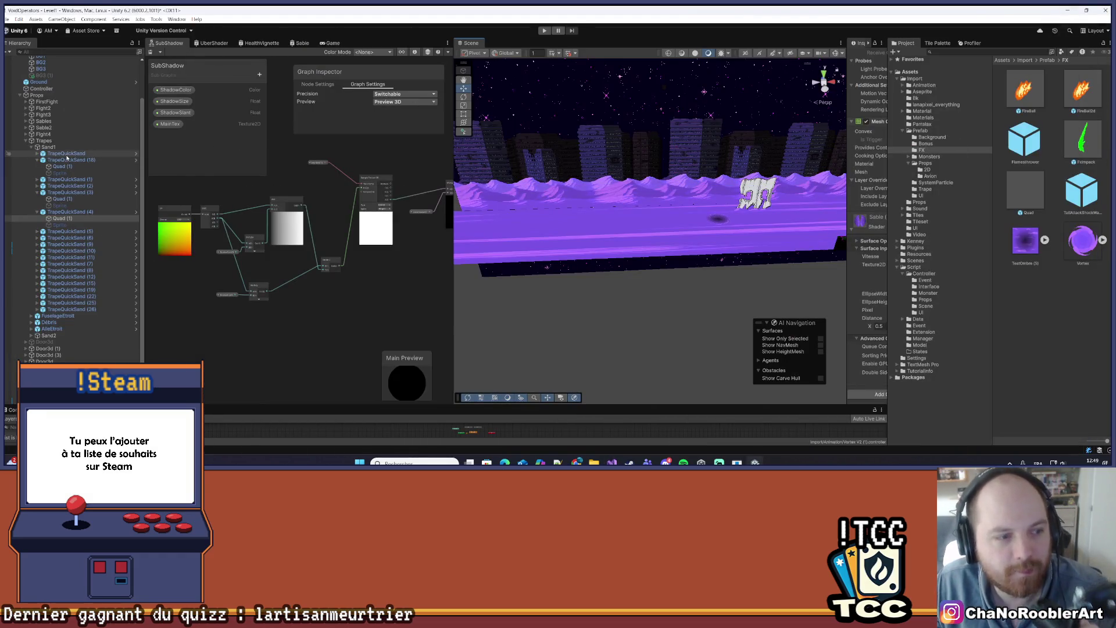
- Reframe the Scene camera on the level from a frontal, lower angle
{"action": "key", "text": "f"}
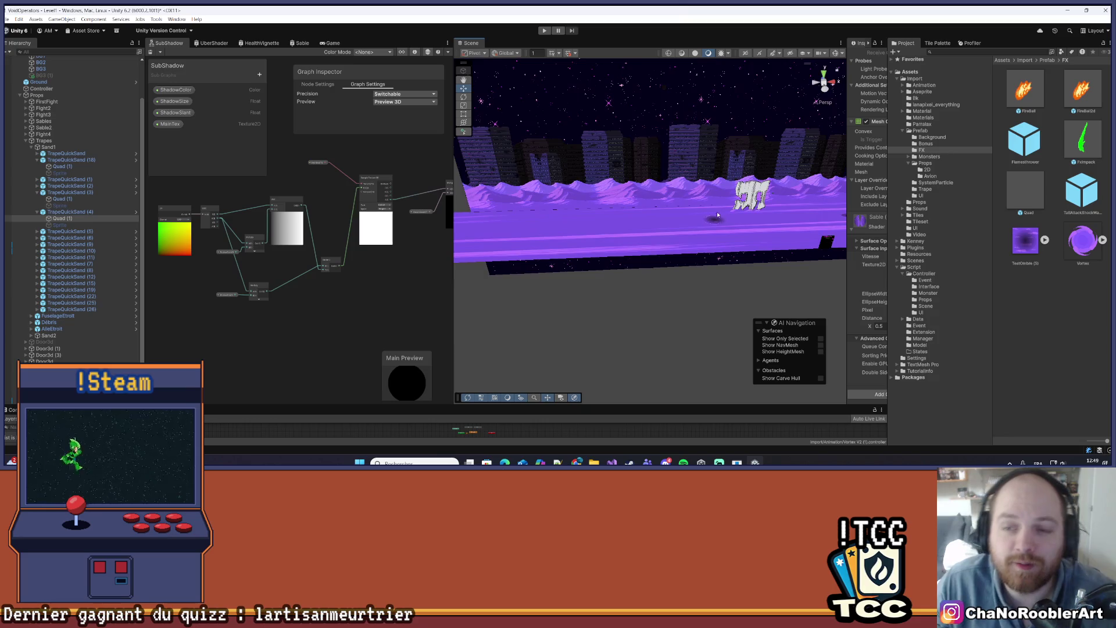
{"action": "scroll", "coordinate": [678, 283], "scroll_direction": "up", "scroll_amount": 6}
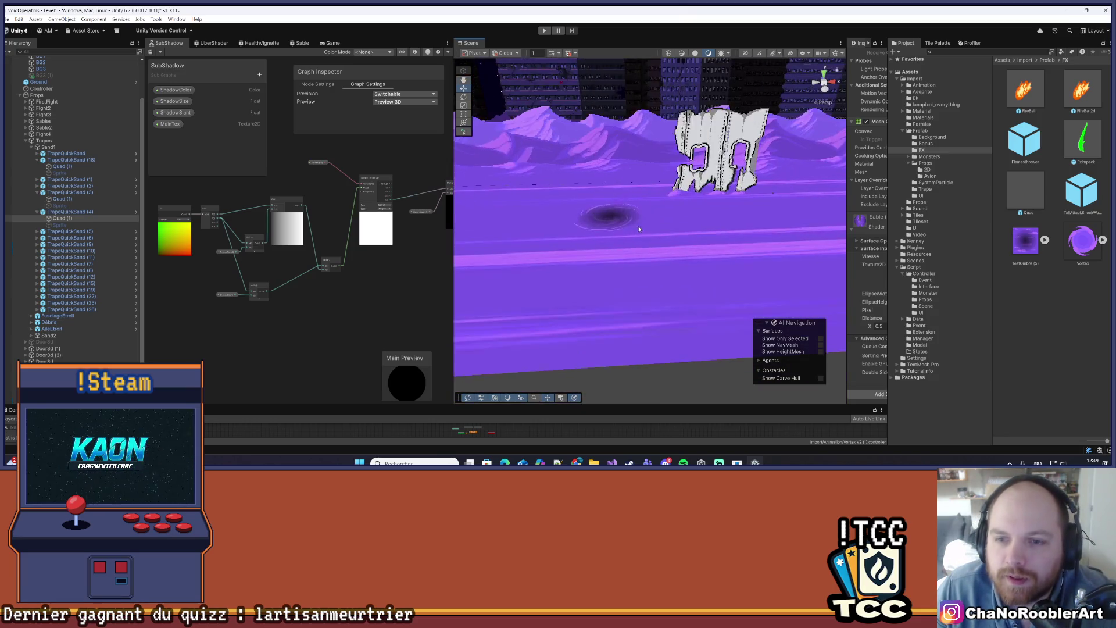
{"action": "scroll", "coordinate": [632, 232], "scroll_direction": "down", "scroll_amount": 10}
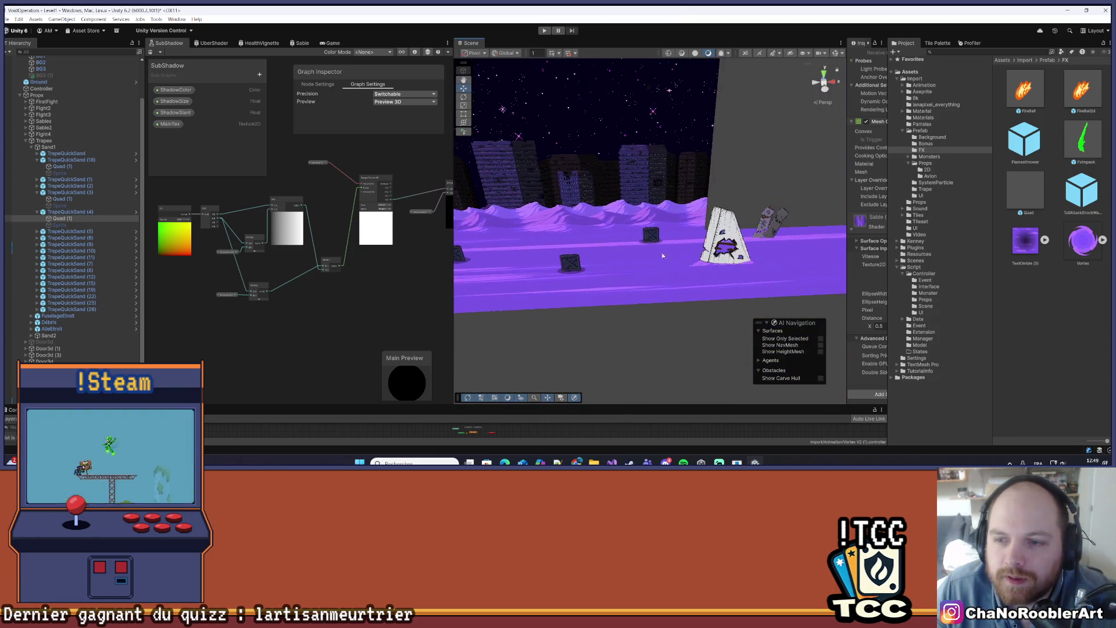
{"action": "mouse_move", "coordinate": [747, 254]}
{"action": "left_mouse_down"}
{"action": "mouse_move", "coordinate": [605, 269]}
{"action": "mouse_move", "coordinate": [655, 251]}
{"action": "left_mouse_up"}
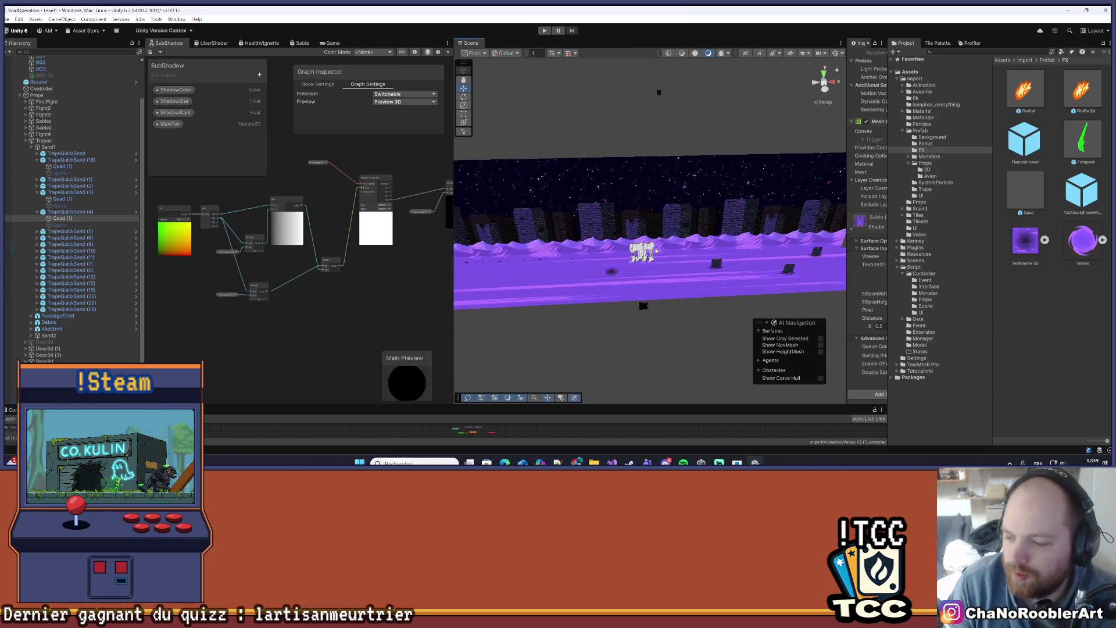
{"action": "left_click_drag", "start_coordinate": [595, 262], "coordinate": [587, 267]}
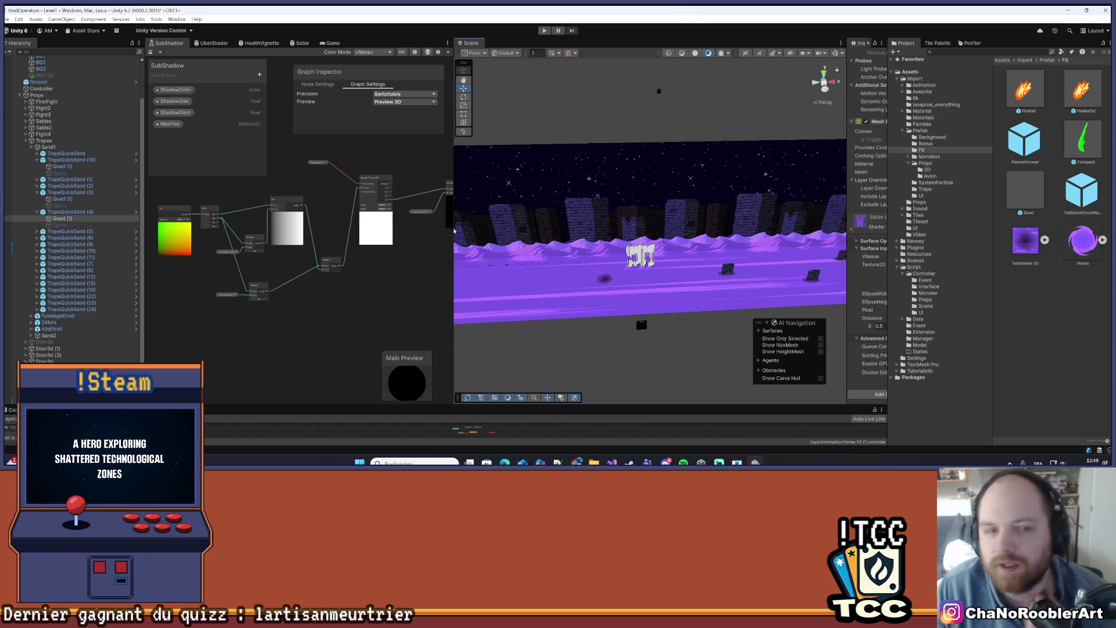
- Select Quad (1) under TrapeQuickSand (3) and raise its collider's Layer Override Priority
{"action": "left_click", "coordinate": [59, 199]}
{"action": "left_click_drag", "start_coordinate": [677, 230], "coordinate": [682, 228]}
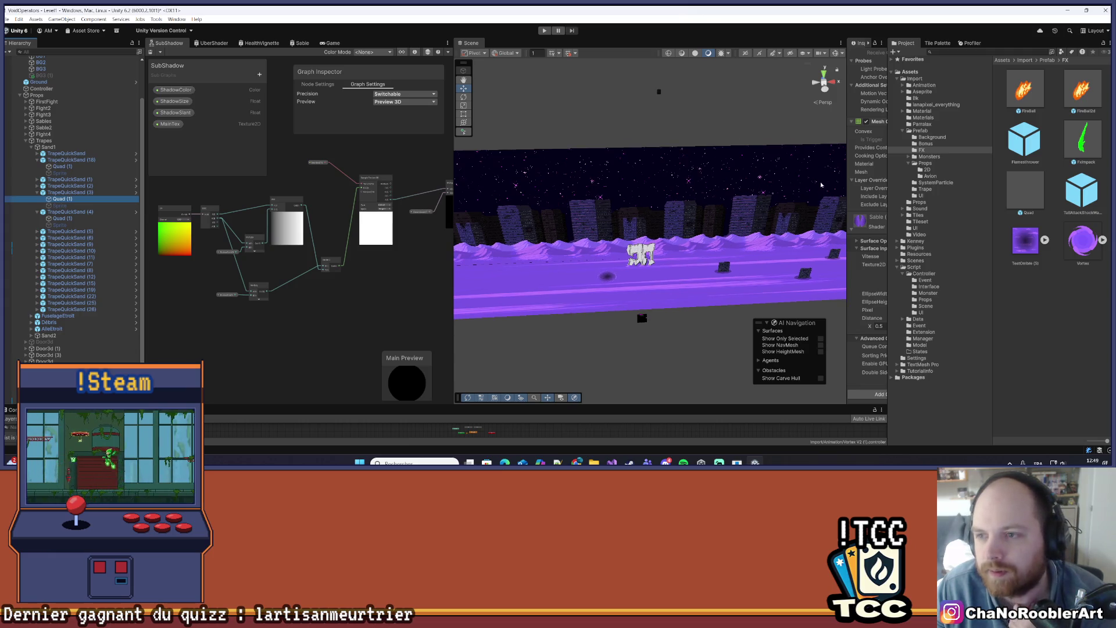
{"action": "left_click_drag", "start_coordinate": [848, 172], "coordinate": [757, 180]}
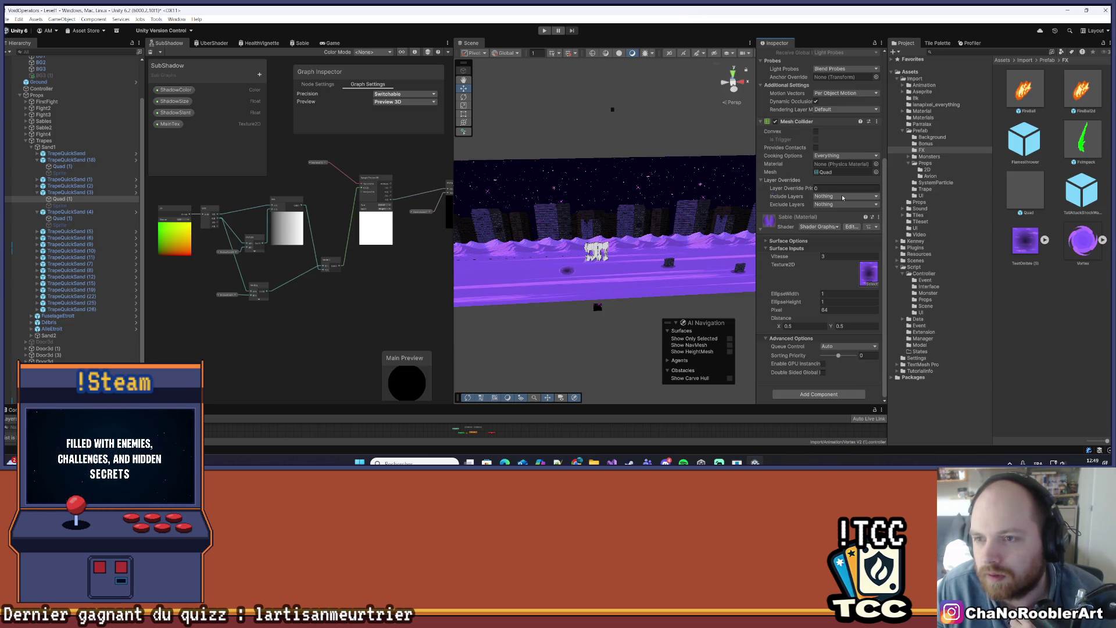
{"action": "key", "text": "f"}
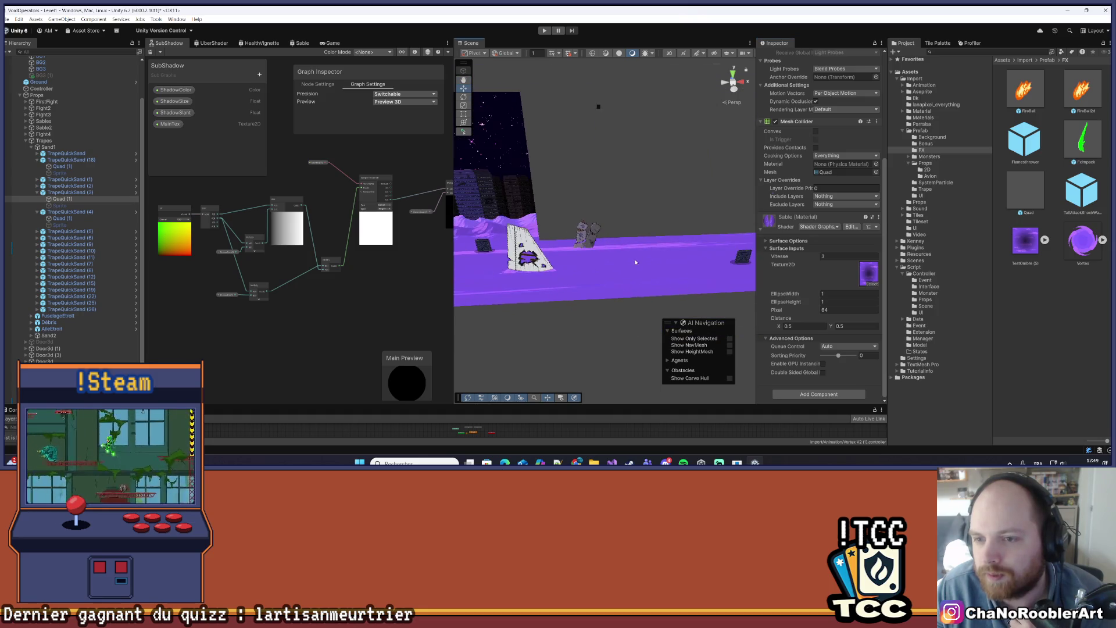
{"action": "left_click_drag", "start_coordinate": [803, 192], "coordinate": [823, 190]}
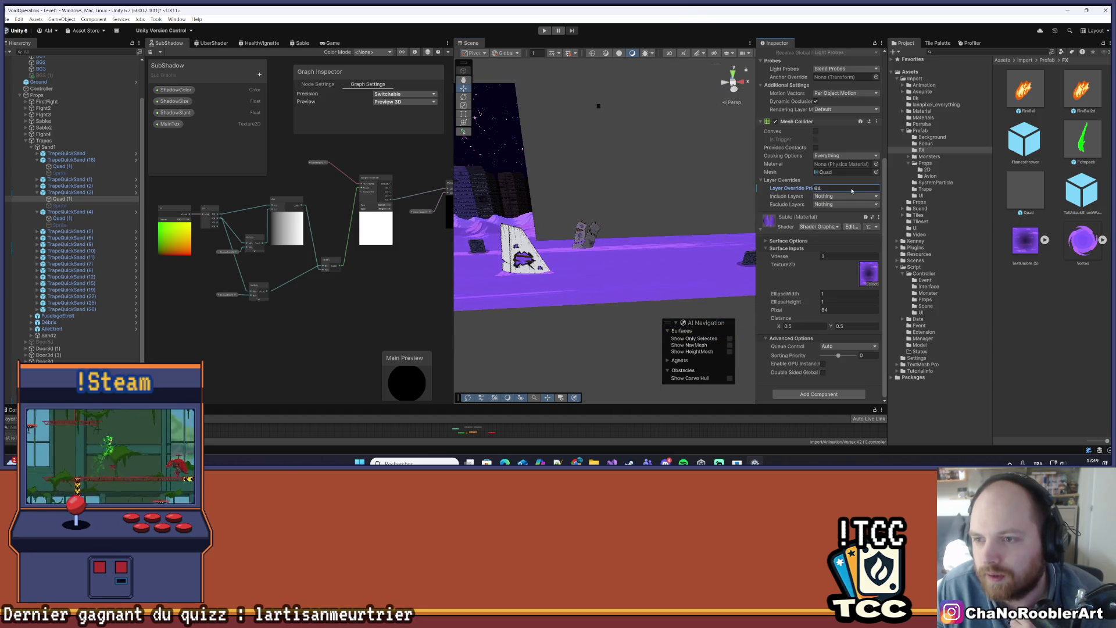
- Deselect, pan toward the purple ground and buildings, and collapse the Trapes group
{"action": "left_click", "coordinate": [648, 316]}
{"action": "mouse_move", "coordinate": [480, 319]}
{"action": "left_mouse_down"}
{"action": "mouse_move", "coordinate": [674, 266]}
{"action": "mouse_move", "coordinate": [576, 262]}
{"action": "mouse_move", "coordinate": [615, 257]}
{"action": "left_mouse_up"}
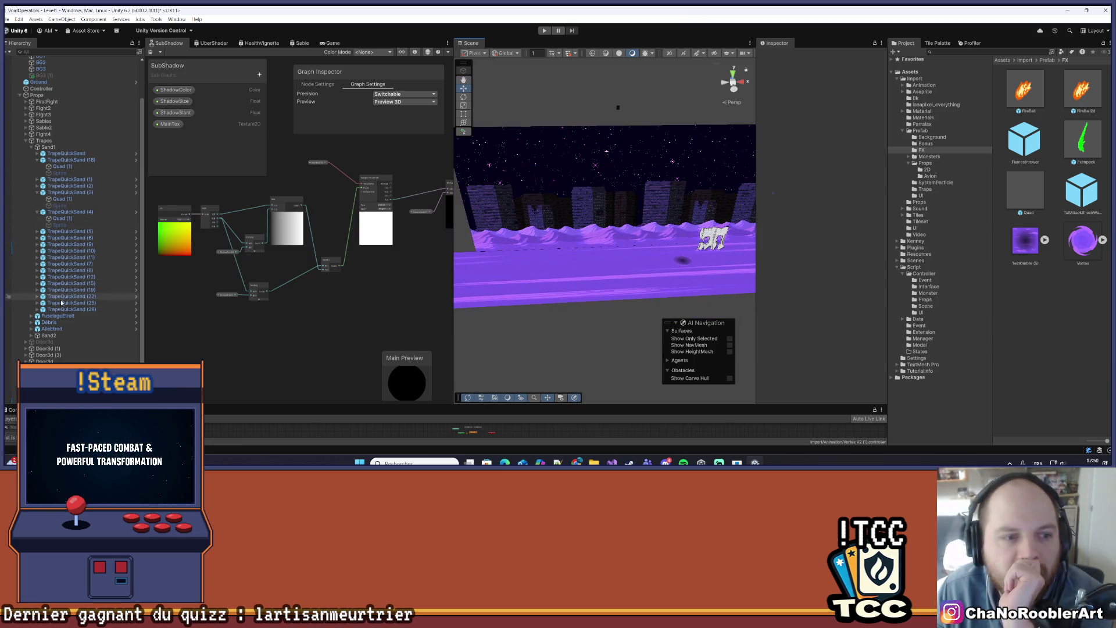
{"action": "left_click", "coordinate": [25, 141]}
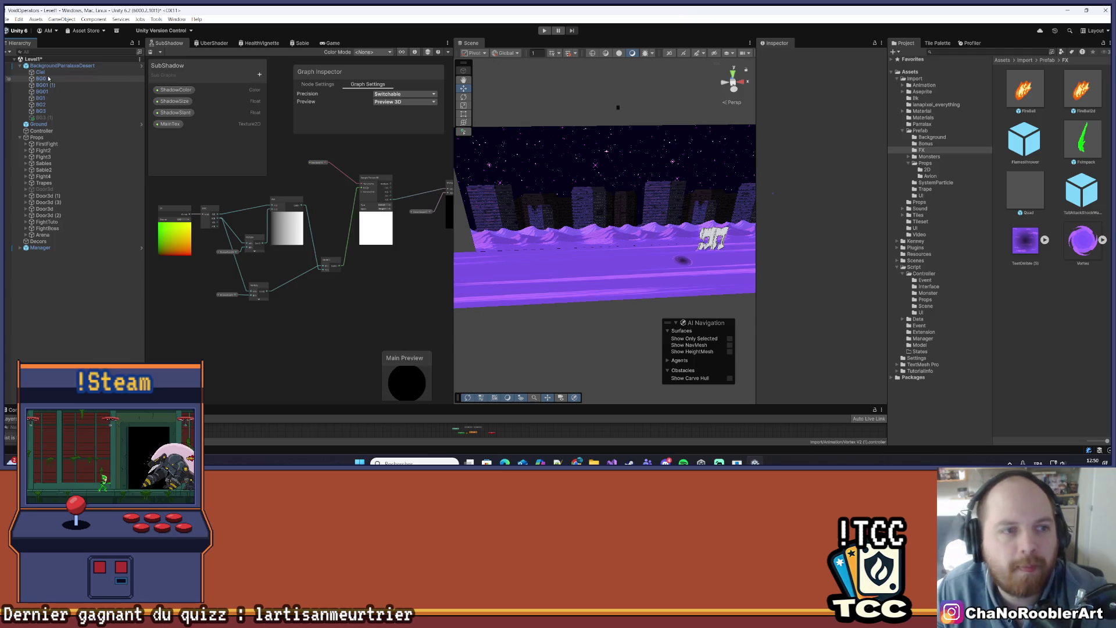
- Select and frame the Ground object, orbit around it, and widen the Inspector
{"action": "left_click", "coordinate": [38, 124]}
{"action": "key", "text": "f"}
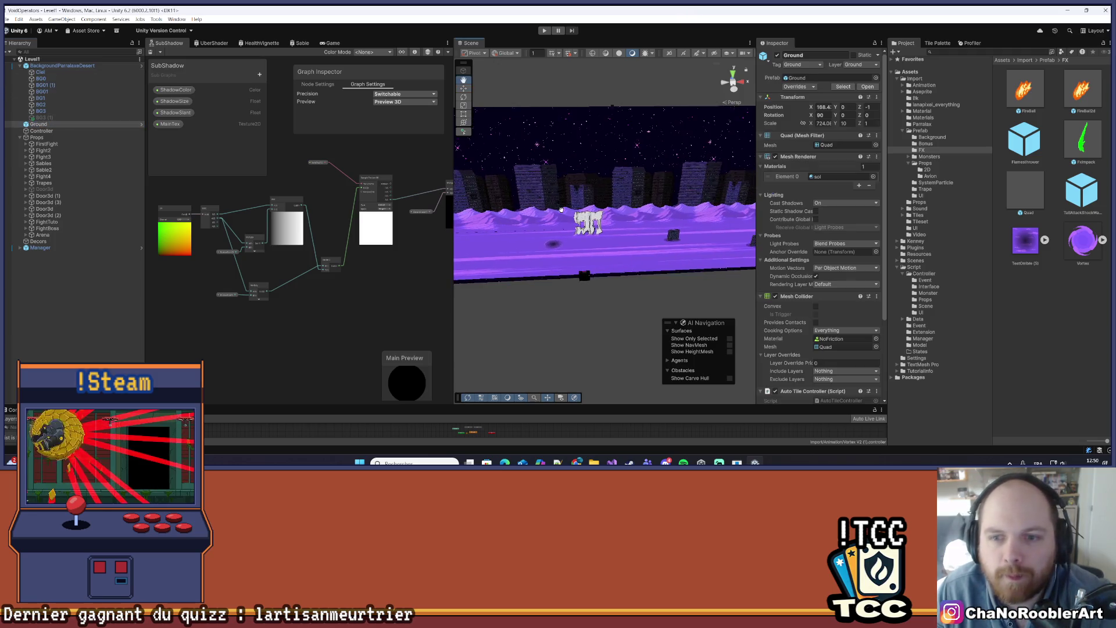
{"action": "mouse_move", "coordinate": [603, 200]}
{"action": "left_mouse_down"}
{"action": "mouse_move", "coordinate": [645, 228]}
{"action": "mouse_move", "coordinate": [810, 223]}
{"action": "left_mouse_up"}
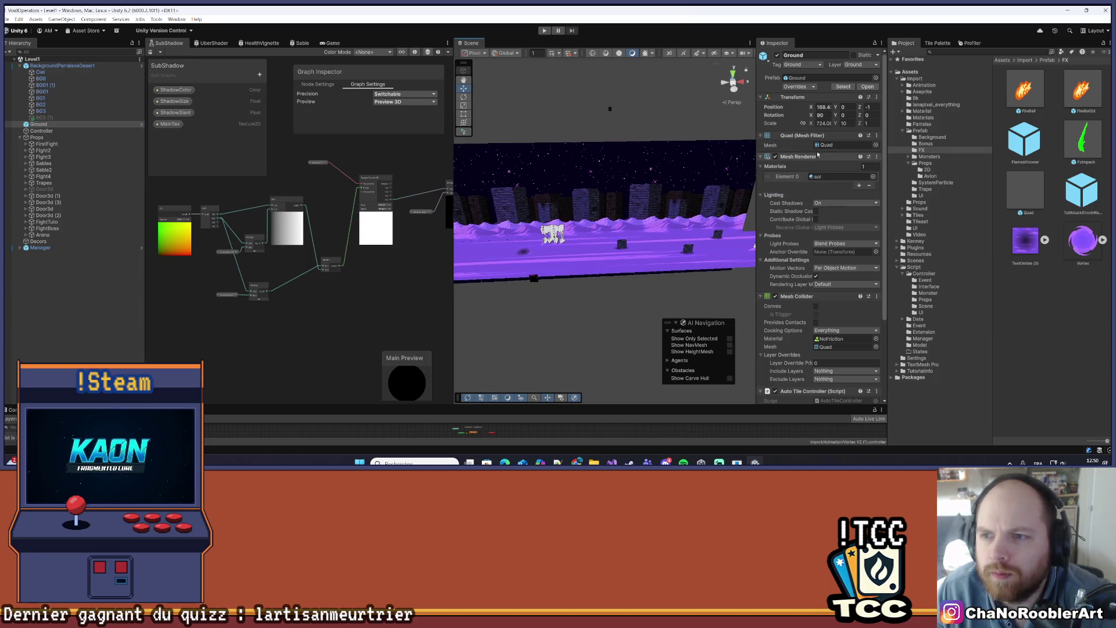
{"action": "left_click_drag", "start_coordinate": [757, 113], "coordinate": [715, 121]}
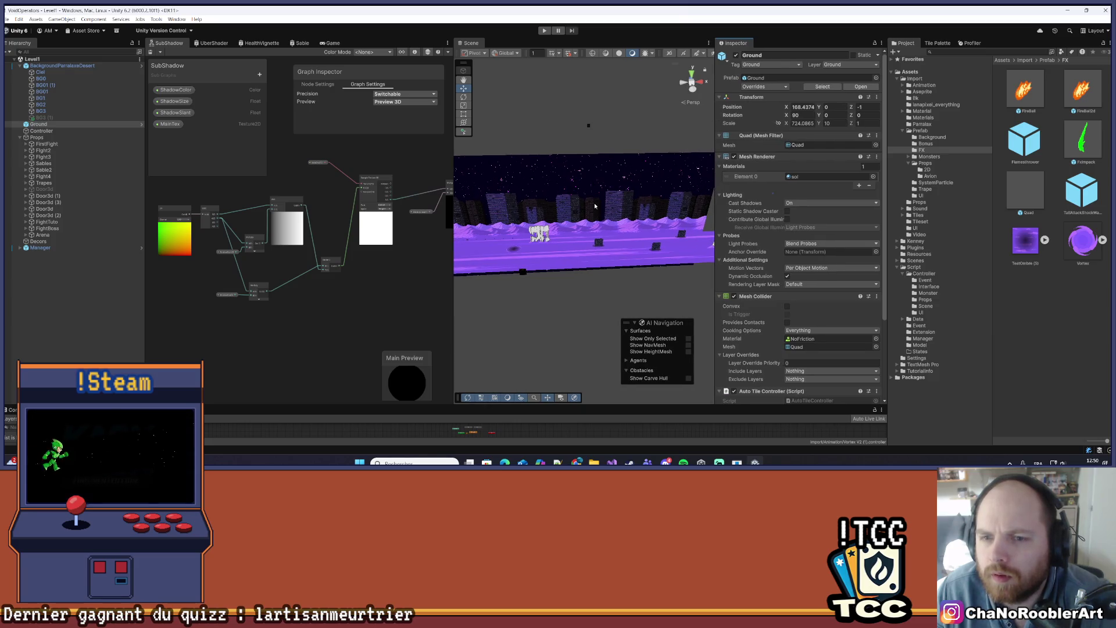
{"action": "left_click_drag", "start_coordinate": [598, 202], "coordinate": [481, 118]}
- Frame the entire long Ground strip with the Rect tool active, then switch to Visual Studio
{"action": "left_click", "coordinate": [463, 114]}
{"action": "mouse_move", "coordinate": [581, 203]}
{"action": "left_mouse_down"}
{"action": "mouse_move", "coordinate": [590, 150]}
{"action": "mouse_move", "coordinate": [584, 180]}
{"action": "mouse_move", "coordinate": [594, 155]}
{"action": "mouse_move", "coordinate": [530, 168]}
{"action": "left_mouse_up"}
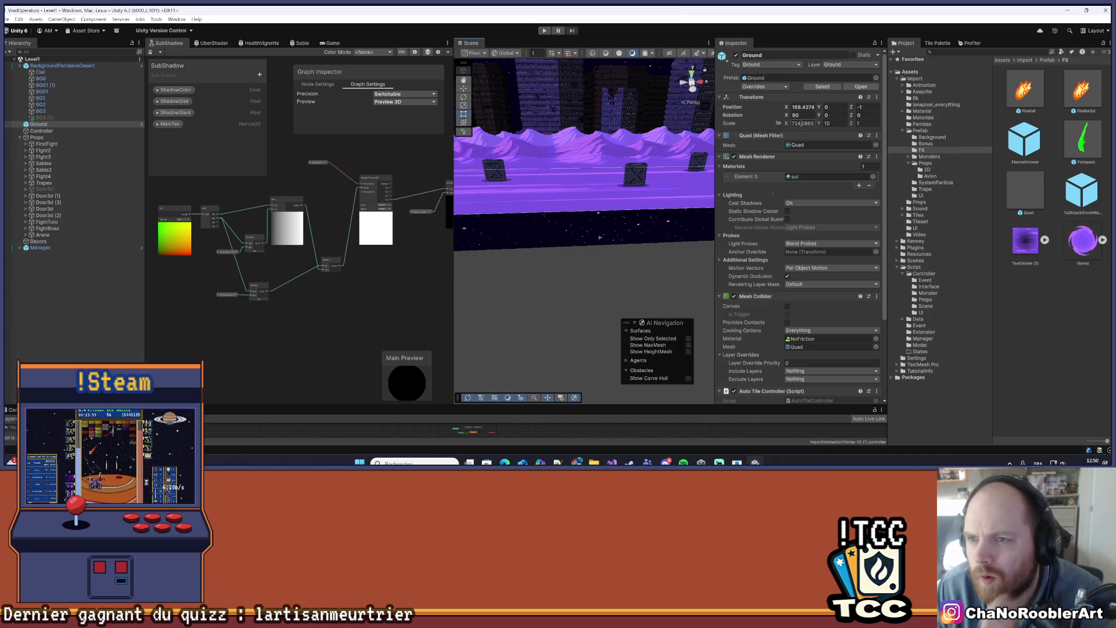
{"action": "key", "text": "f"}
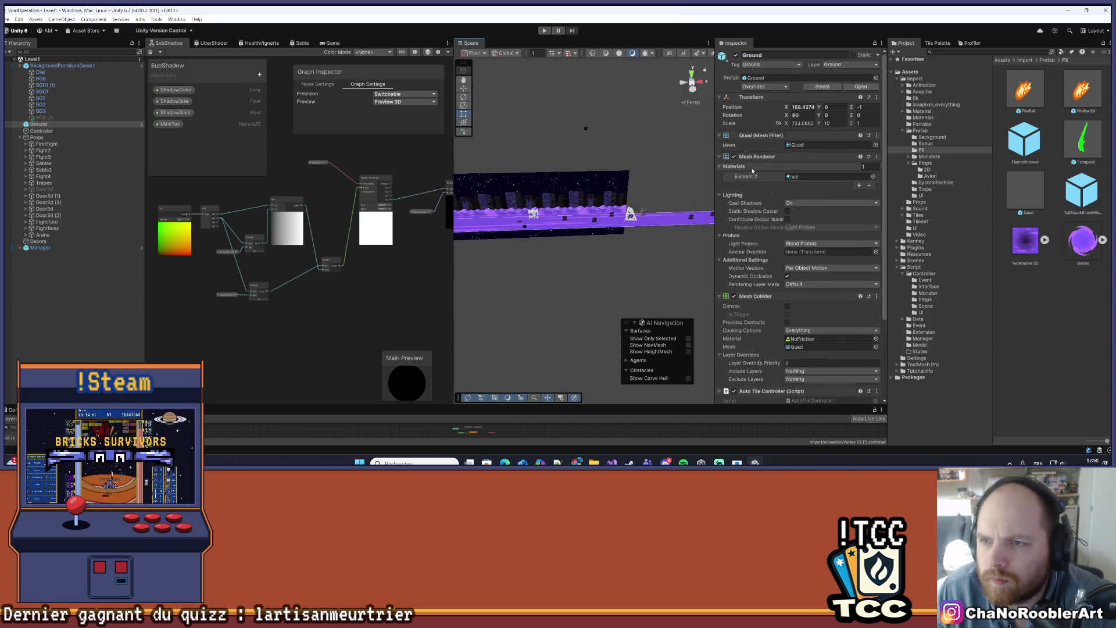
{"action": "left_click_drag", "start_coordinate": [658, 163], "coordinate": [695, 161]}
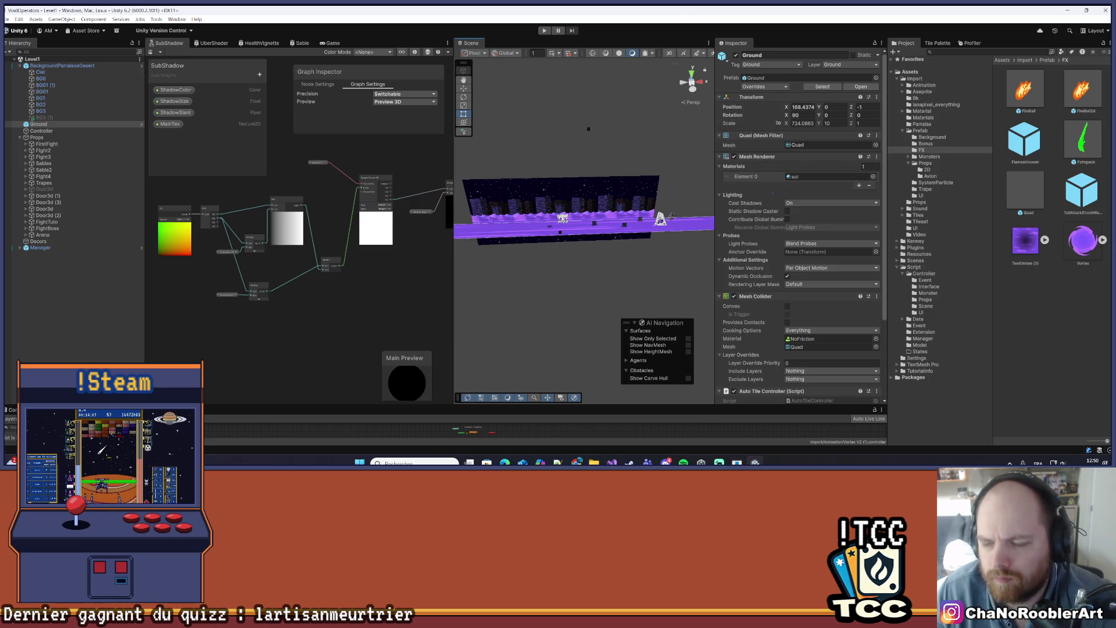
{"action": "left_click", "coordinate": [612, 462]}
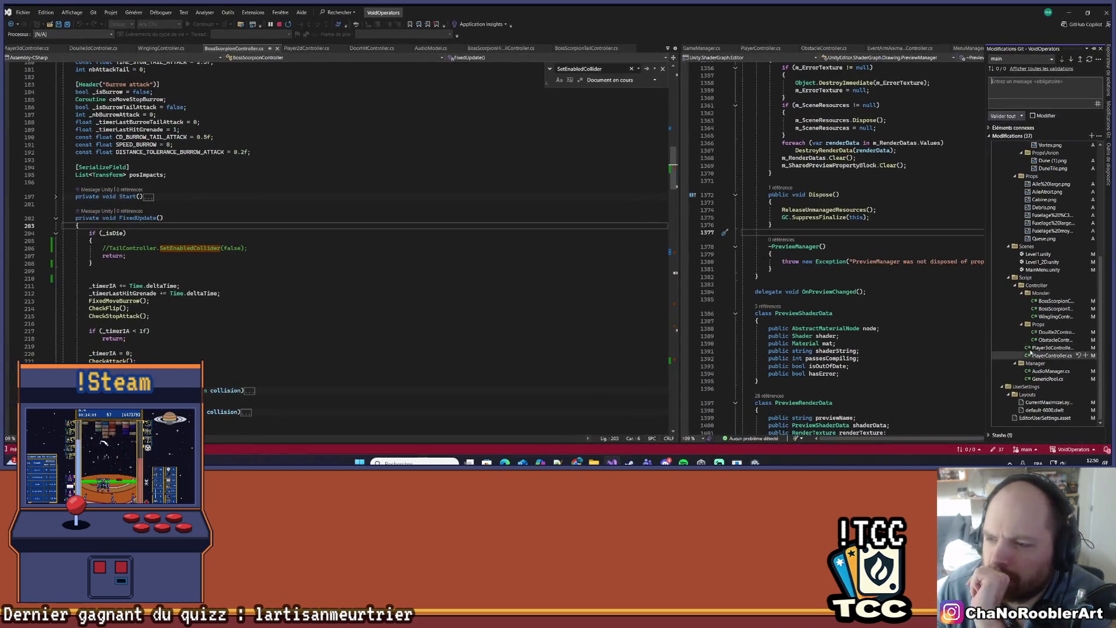
- Widen the Git Changes list and open the diff for Scenes/Level1.unity
{"action": "left_click_drag", "start_coordinate": [982, 289], "coordinate": [805, 273]}
{"action": "scroll", "coordinate": [878, 258], "scroll_direction": "down", "scroll_amount": 4}
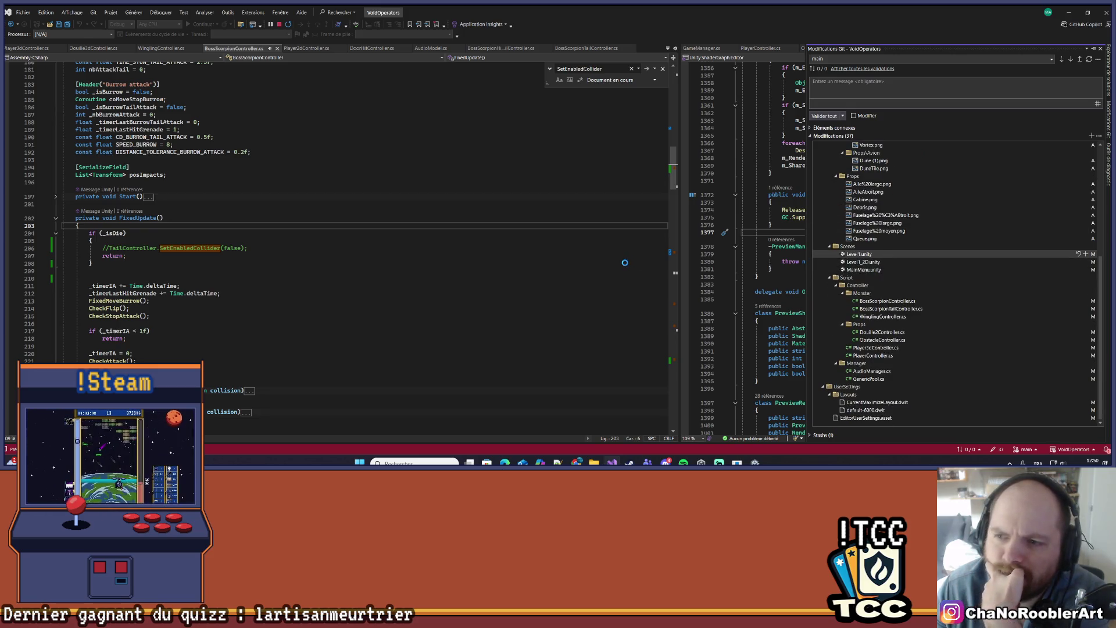
{"action": "key", "text": "Return"}
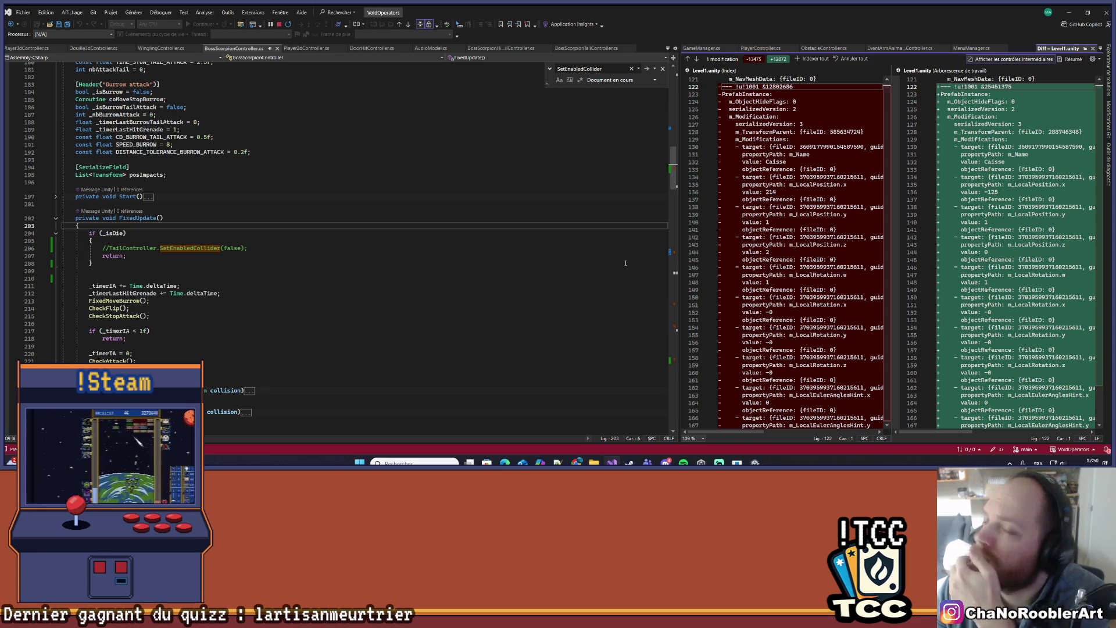
- Widen the Level1.unity diff, scroll through its prefab modification blocks, then close it
{"action": "left_click_drag", "start_coordinate": [679, 247], "coordinate": [268, 246]}
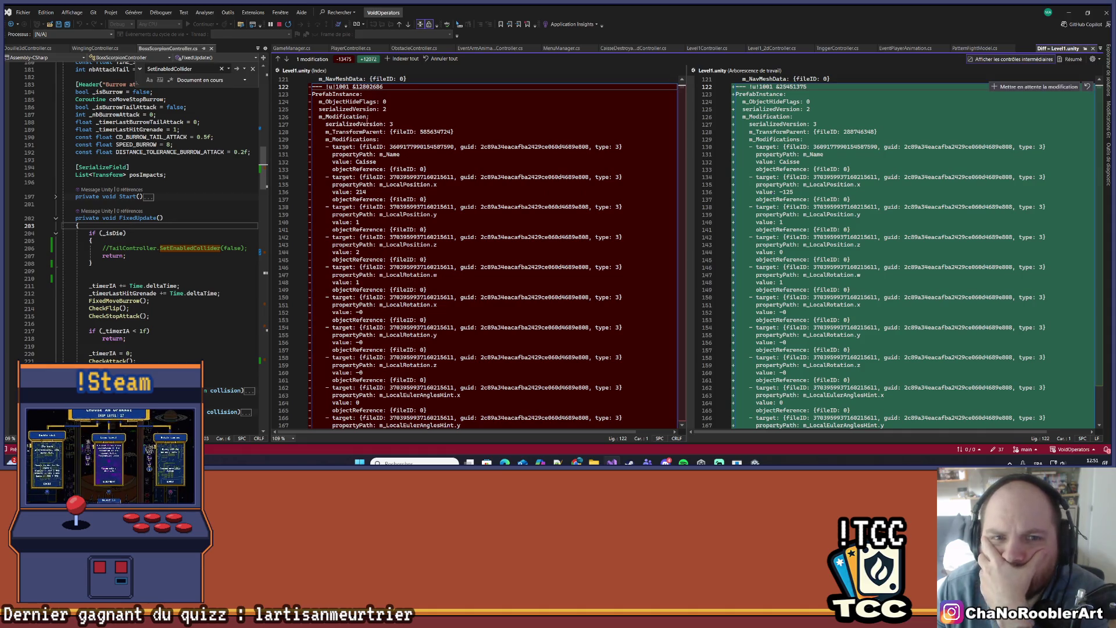
{"action": "scroll", "coordinate": [517, 205], "scroll_direction": "down", "scroll_amount": 12}
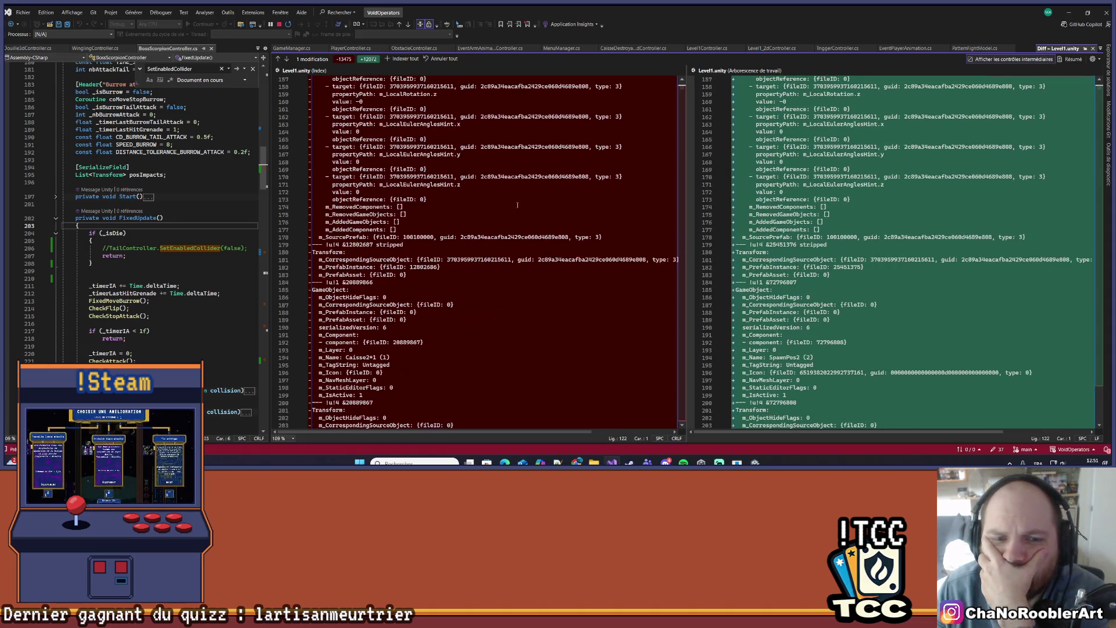
{"action": "scroll", "coordinate": [522, 207], "scroll_direction": "up", "scroll_amount": 20}
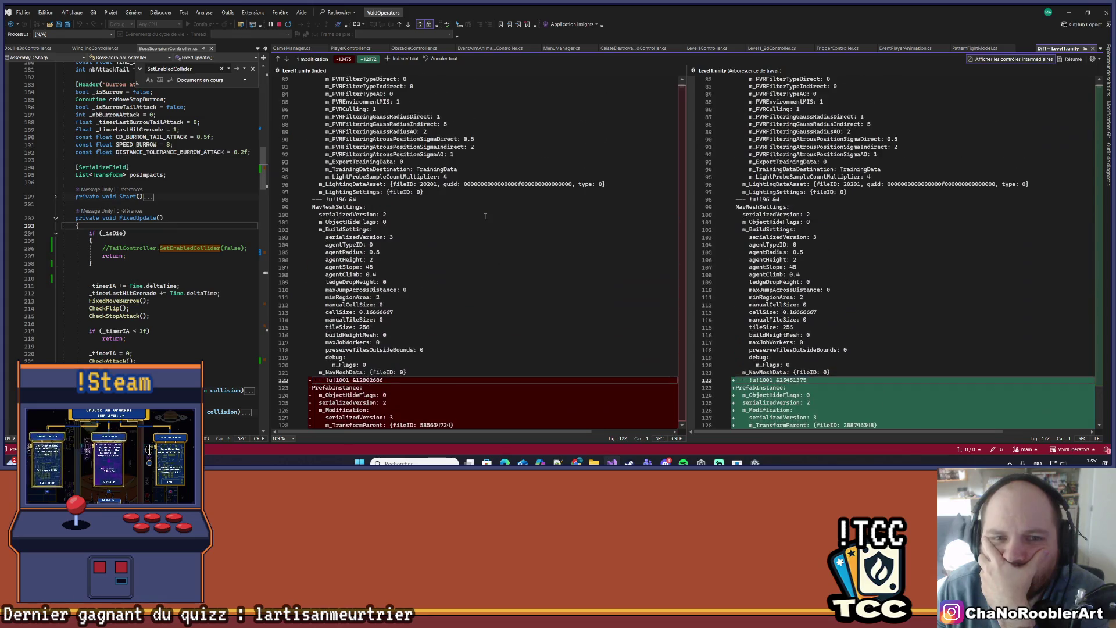
{"action": "scroll", "coordinate": [485, 216], "scroll_direction": "down", "scroll_amount": 13}
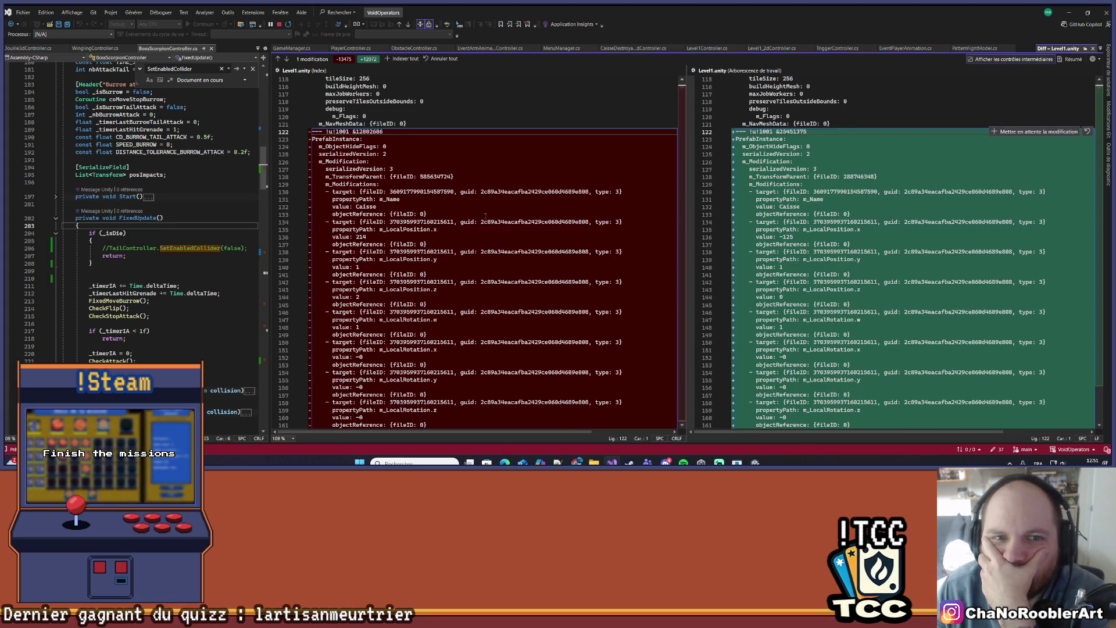
{"action": "scroll", "coordinate": [484, 216], "scroll_direction": "down", "scroll_amount": 12}
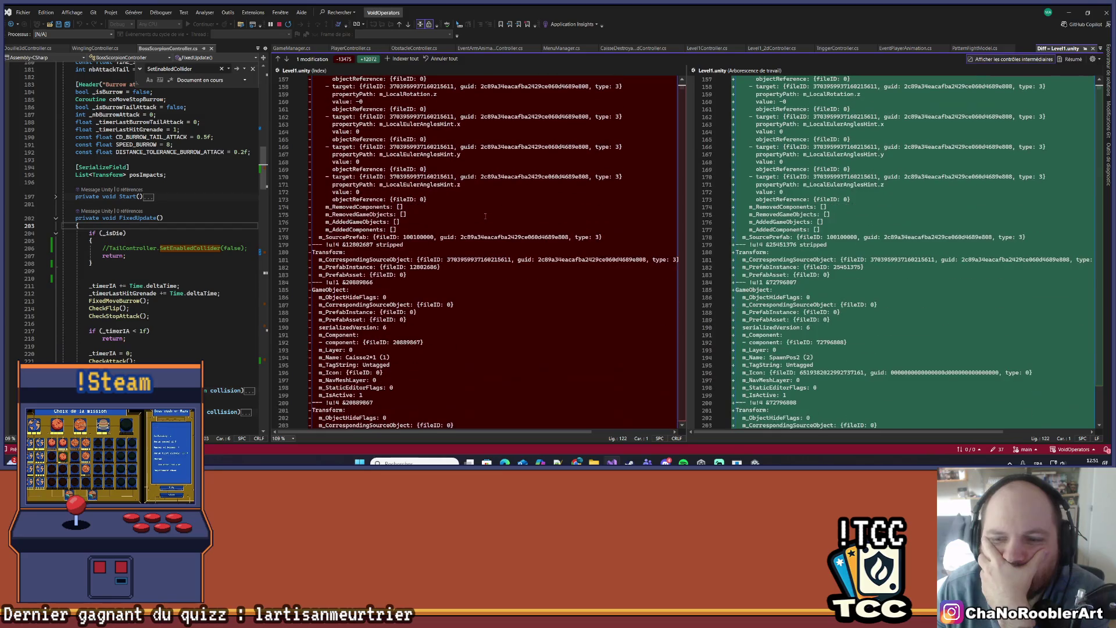
{"action": "scroll", "coordinate": [928, 258], "scroll_direction": "up", "scroll_amount": 19}
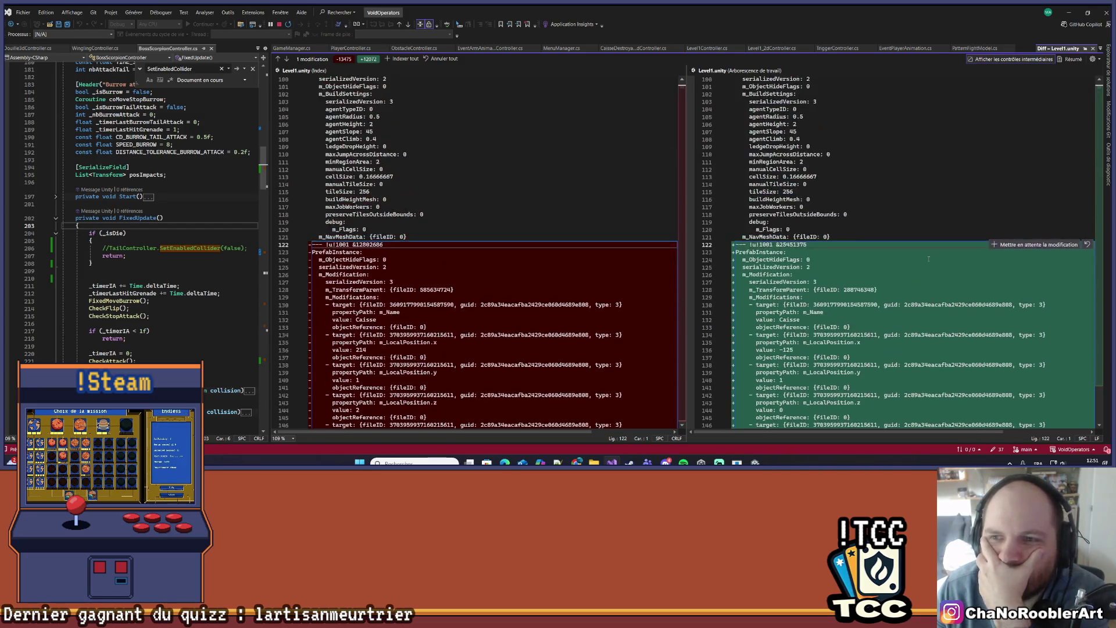
{"action": "scroll", "coordinate": [928, 258], "scroll_direction": "down", "scroll_amount": 11}
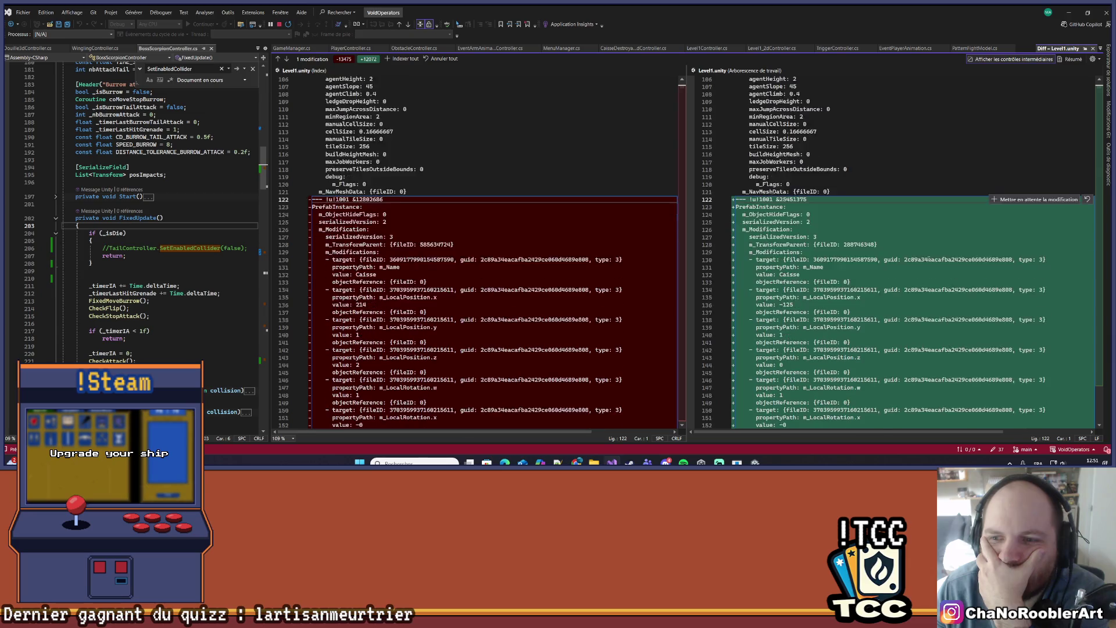
{"action": "scroll", "coordinate": [928, 258], "scroll_direction": "down", "scroll_amount": 5}
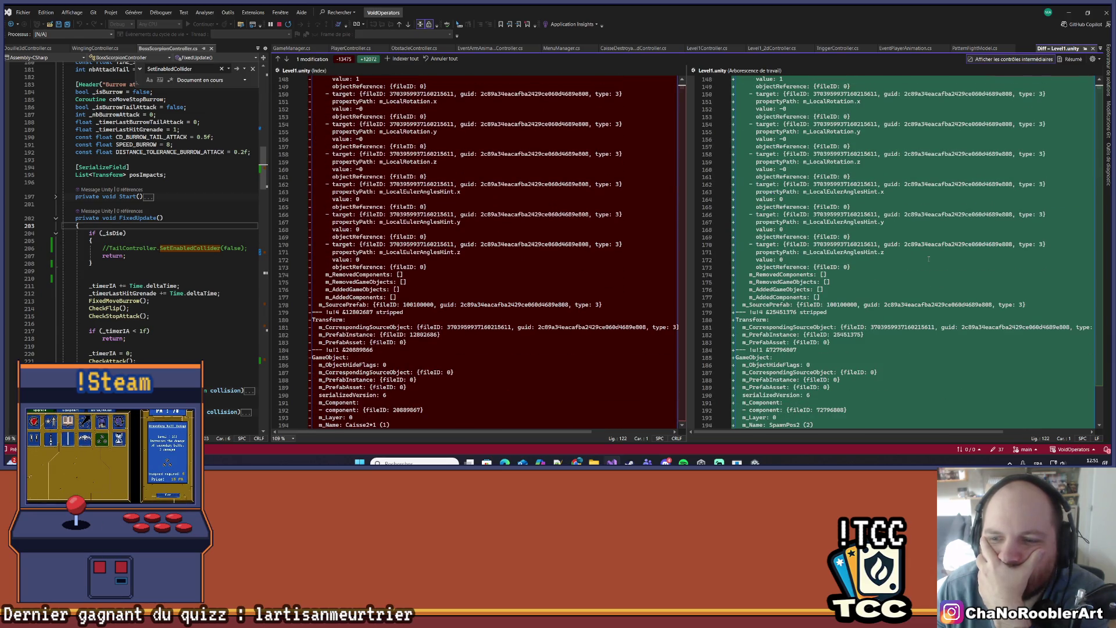
{"action": "scroll", "coordinate": [928, 258], "scroll_direction": "down", "scroll_amount": 3}
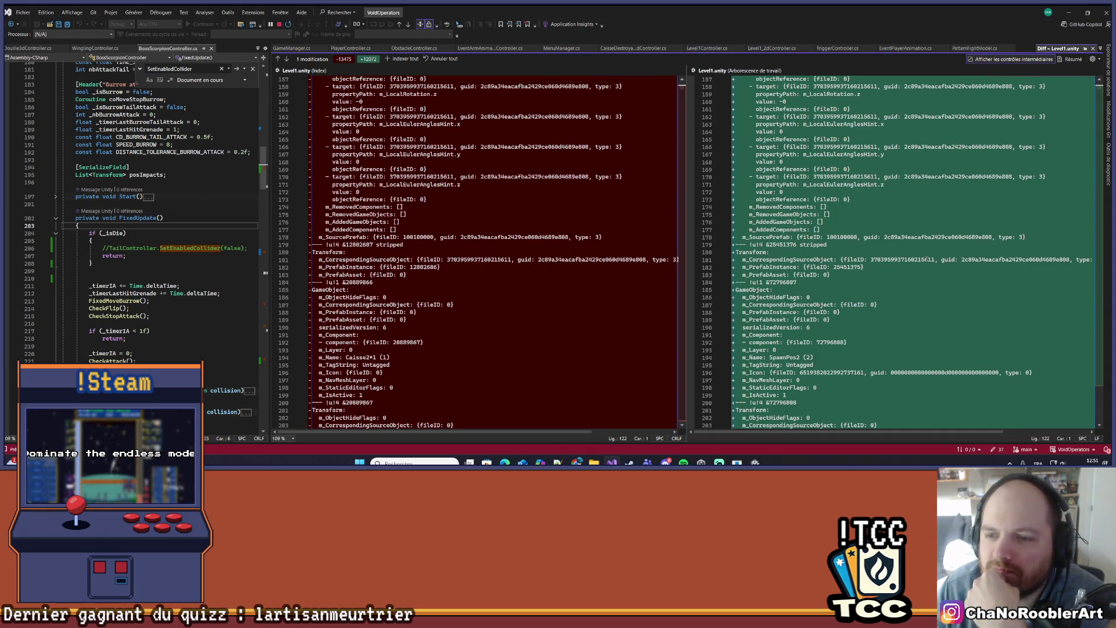
{"action": "scroll", "coordinate": [927, 259], "scroll_direction": "down", "scroll_amount": 7}
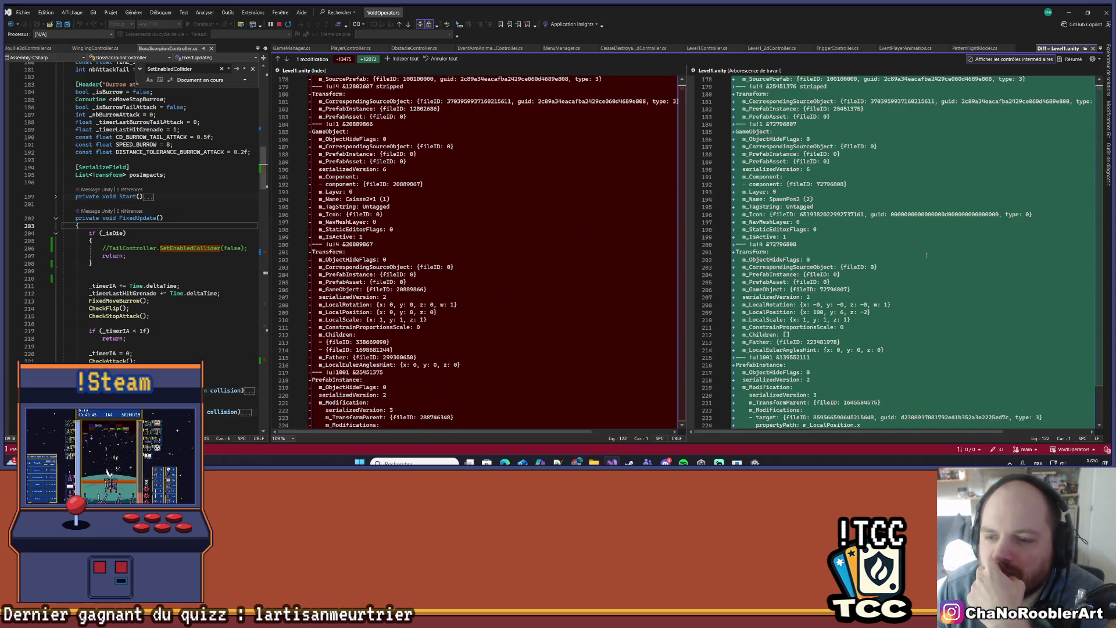
{"action": "scroll", "coordinate": [927, 255], "scroll_direction": "down", "scroll_amount": 20}
{"action": "scroll", "coordinate": [920, 256], "scroll_direction": "down", "scroll_amount": 20}
{"action": "scroll", "coordinate": [628, 253], "scroll_direction": "down", "scroll_amount": 20}
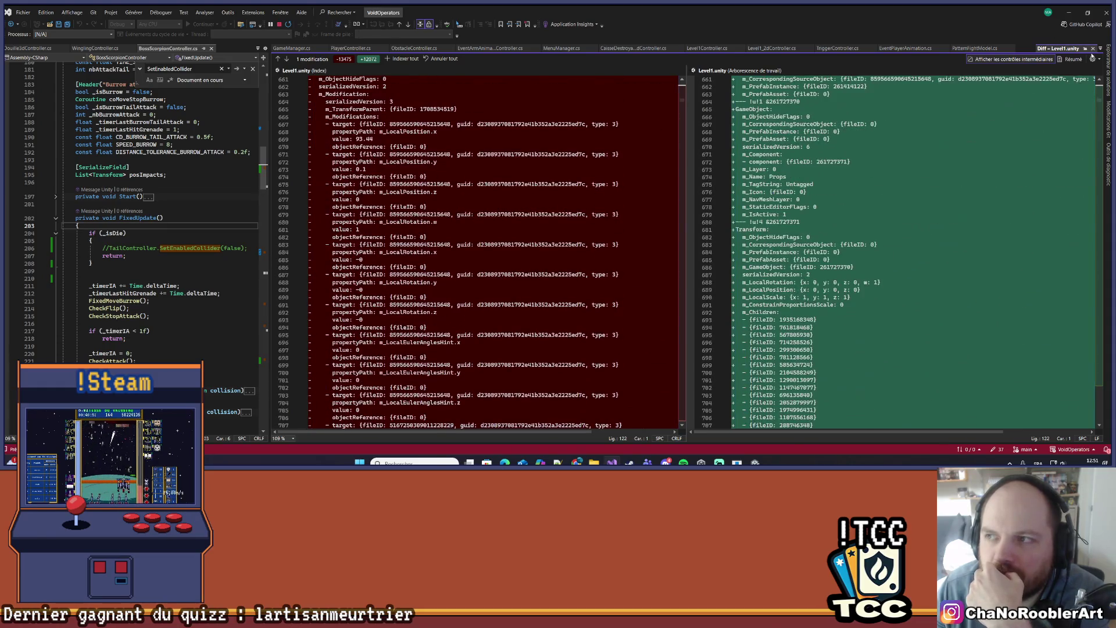
{"action": "left_click", "coordinate": [1091, 50]}
- Back in Unity, set Ground's Transform Scale X to 700 and deselect it
{"action": "key", "text": "alt+Tab"}
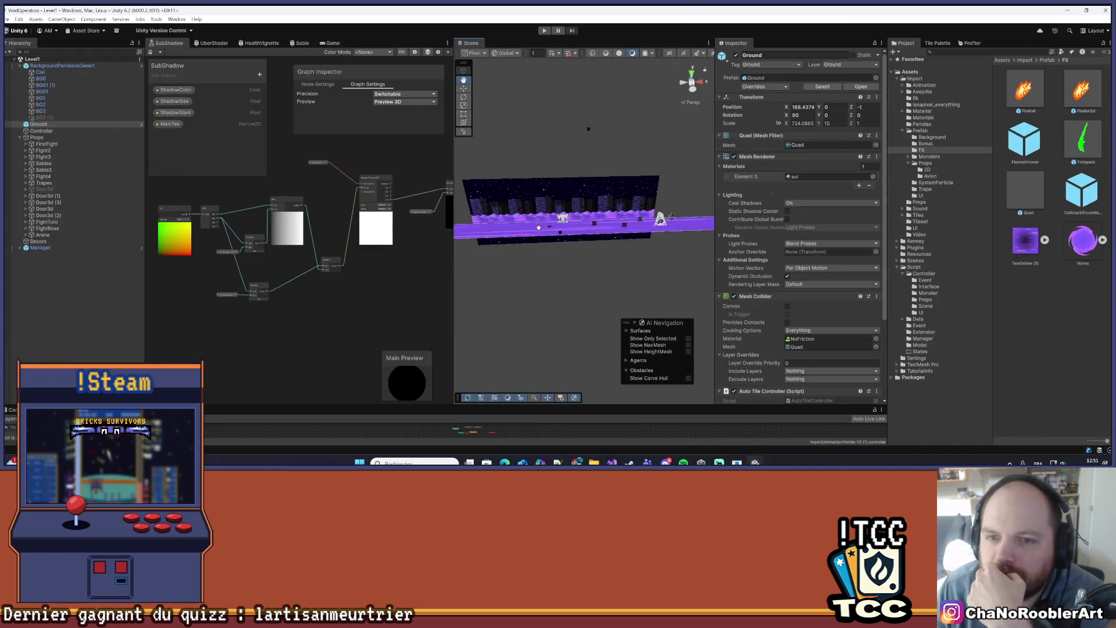
{"action": "left_click", "coordinate": [76, 131]}
{"action": "left_click", "coordinate": [77, 126]}
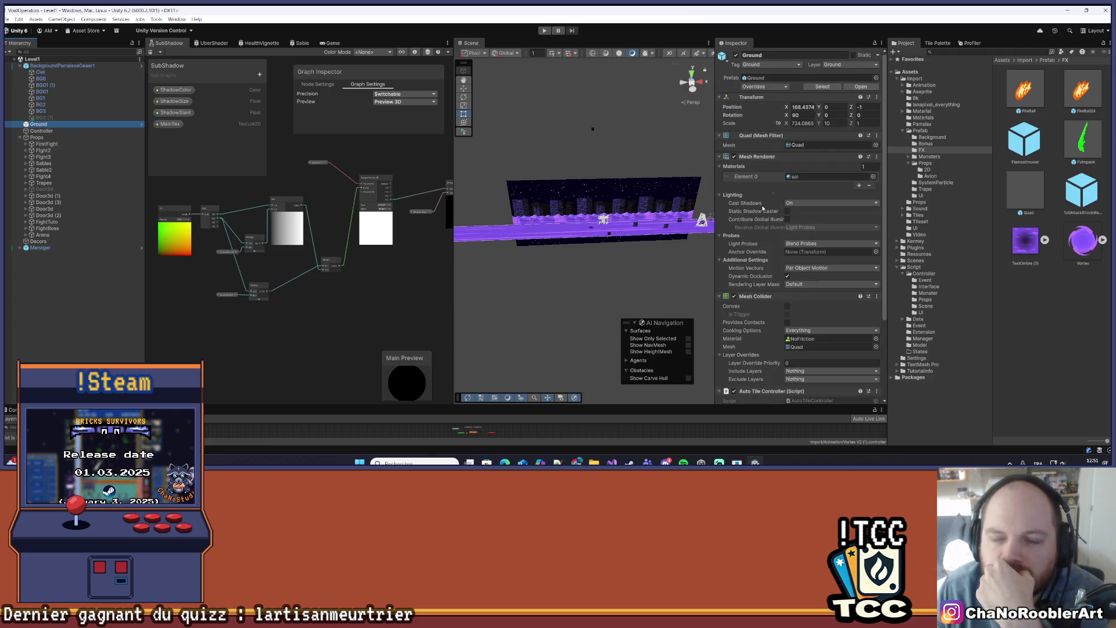
{"action": "scroll", "coordinate": [794, 147], "scroll_direction": "down", "scroll_amount": 2}
{"action": "scroll", "coordinate": [794, 139], "scroll_direction": "up", "scroll_amount": 2}
{"action": "left_click", "coordinate": [786, 125]}
{"action": "key", "text": "f"}
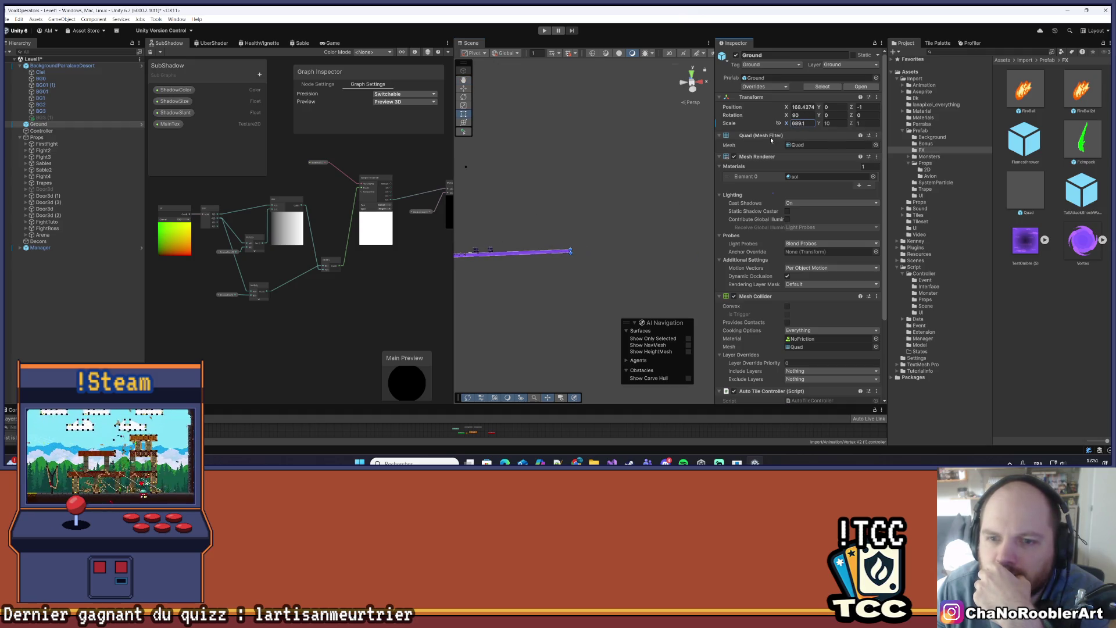
{"action": "left_click_drag", "start_coordinate": [786, 123], "coordinate": [773, 123]}
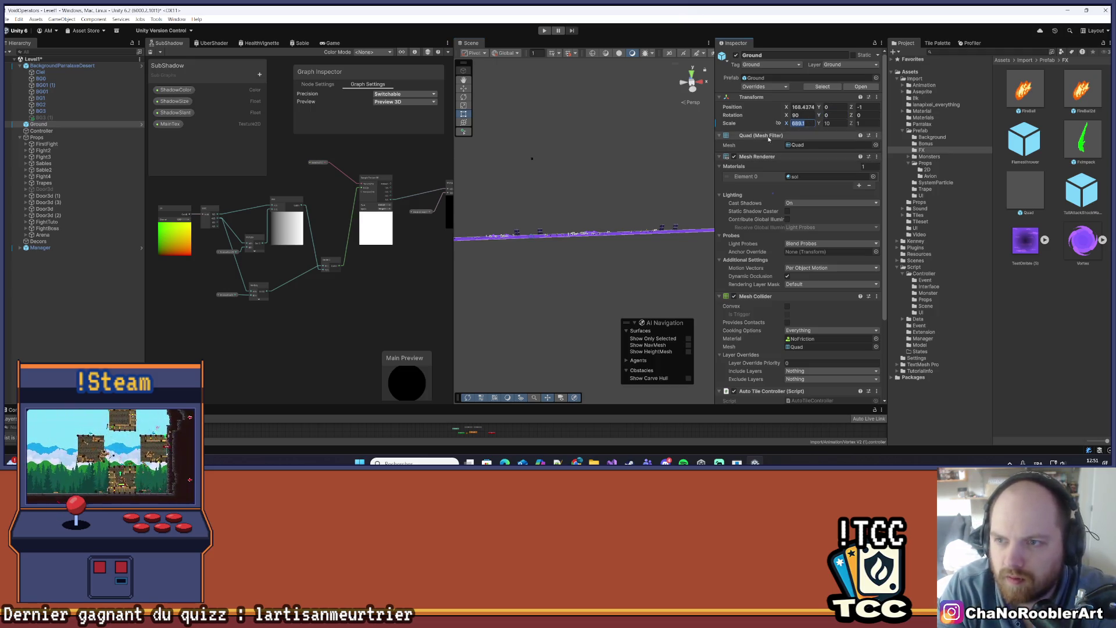
{"action": "type", "text": "7"}
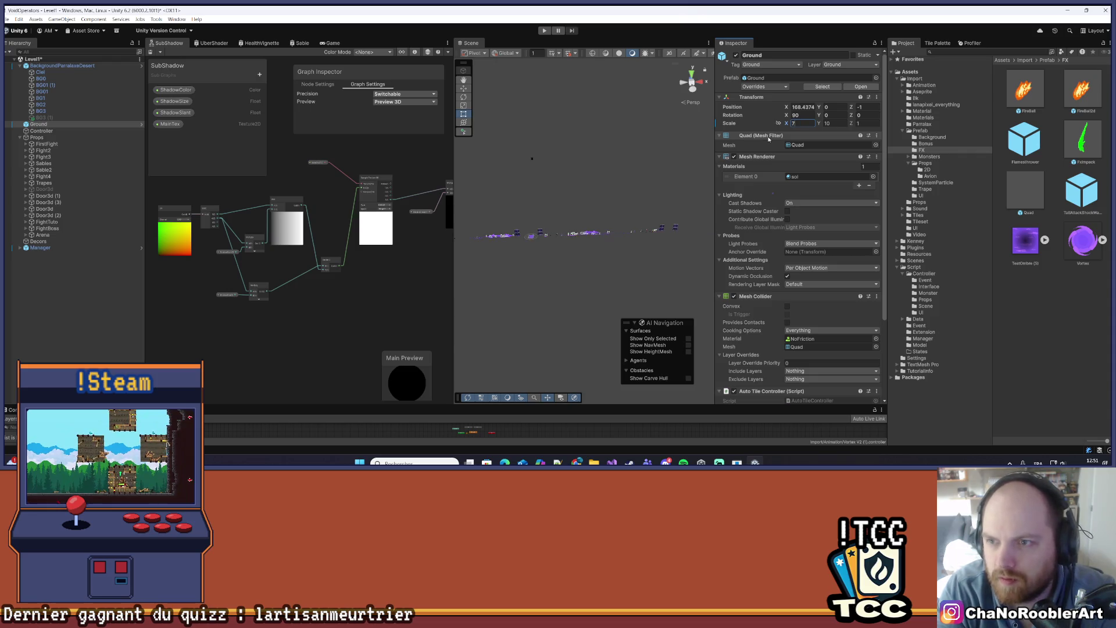
{"action": "type", "text": "00"}
{"action": "left_click", "coordinate": [643, 269]}
{"action": "scroll", "coordinate": [416, 231], "scroll_direction": "up", "scroll_amount": 1}
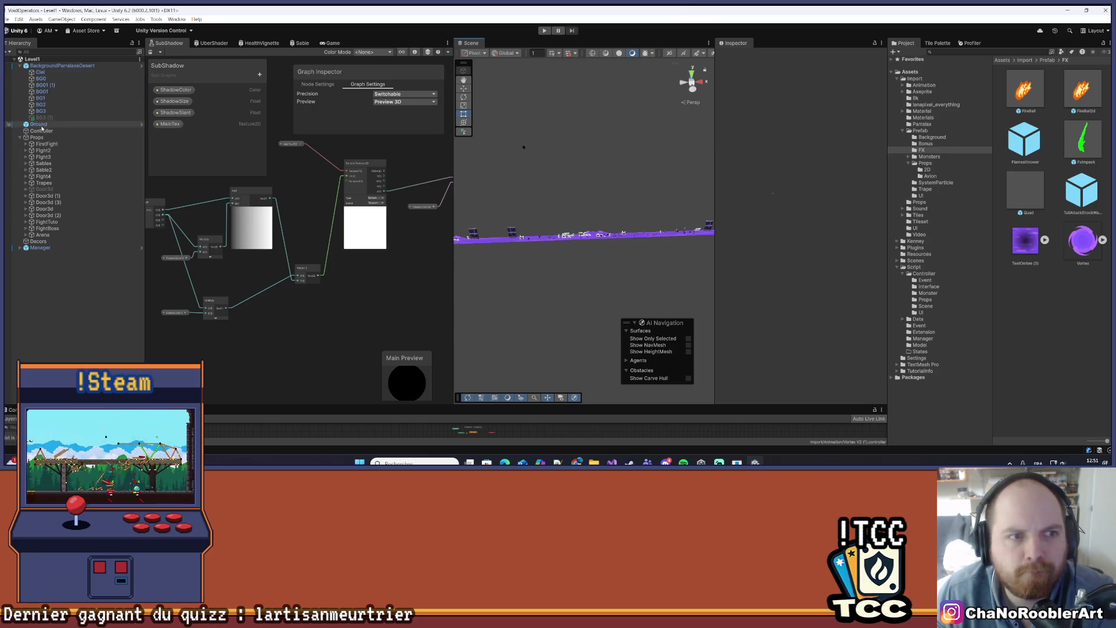
- Set the Ground's Transform Position X to 168.5 and press Play
{"action": "left_click", "coordinate": [39, 125]}
{"action": "scroll", "coordinate": [532, 173], "scroll_direction": "up", "scroll_amount": 5}
{"action": "left_click_drag", "start_coordinate": [541, 260], "coordinate": [719, 254]}
{"action": "scroll", "coordinate": [758, 271], "scroll_direction": "down", "scroll_amount": 3}
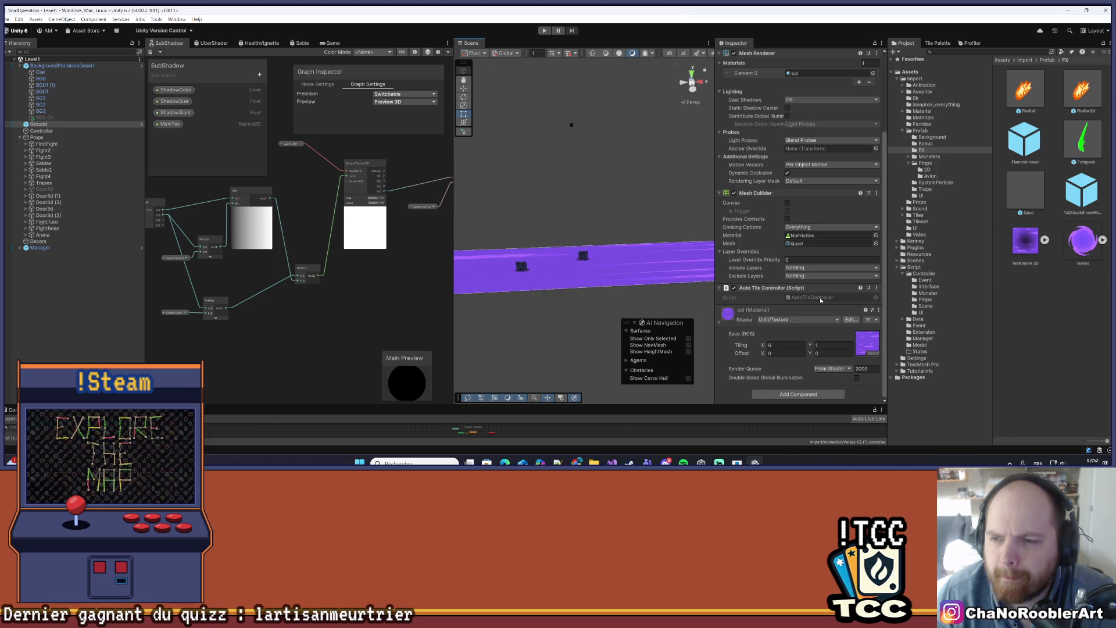
{"action": "scroll", "coordinate": [820, 298], "scroll_direction": "up", "scroll_amount": 2}
{"action": "scroll", "coordinate": [822, 300], "scroll_direction": "up", "scroll_amount": 1}
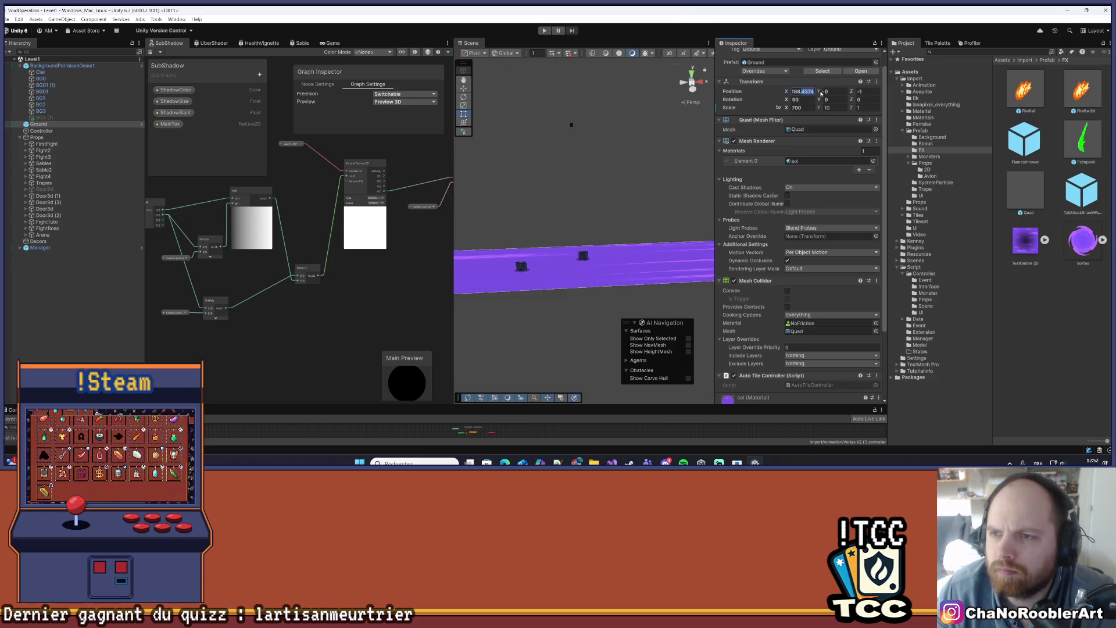
{"action": "type", "text": "168."}
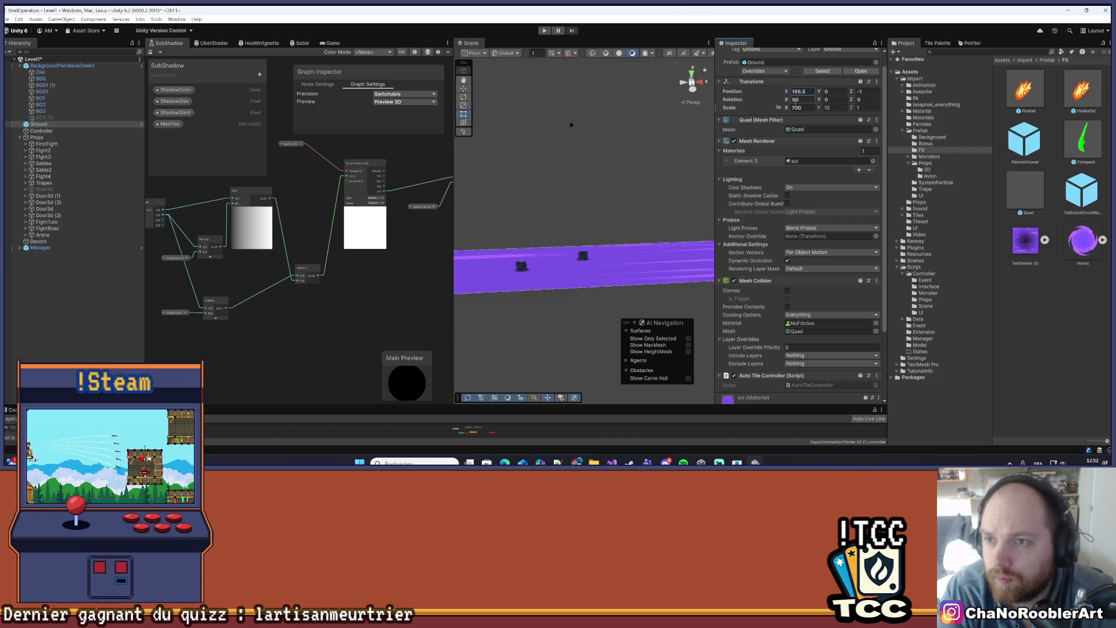
{"action": "left_click", "coordinate": [545, 30]}
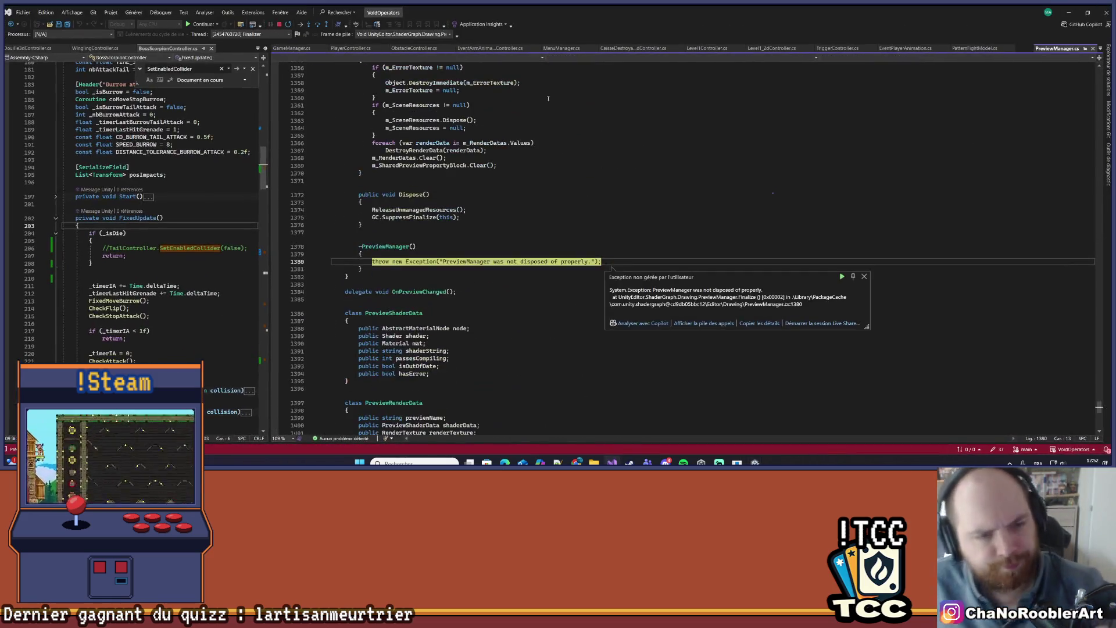
- Continue past the PreviewManager exception with F5, minimize Visual Studio, and walk the player left
{"action": "key", "text": "F5"}
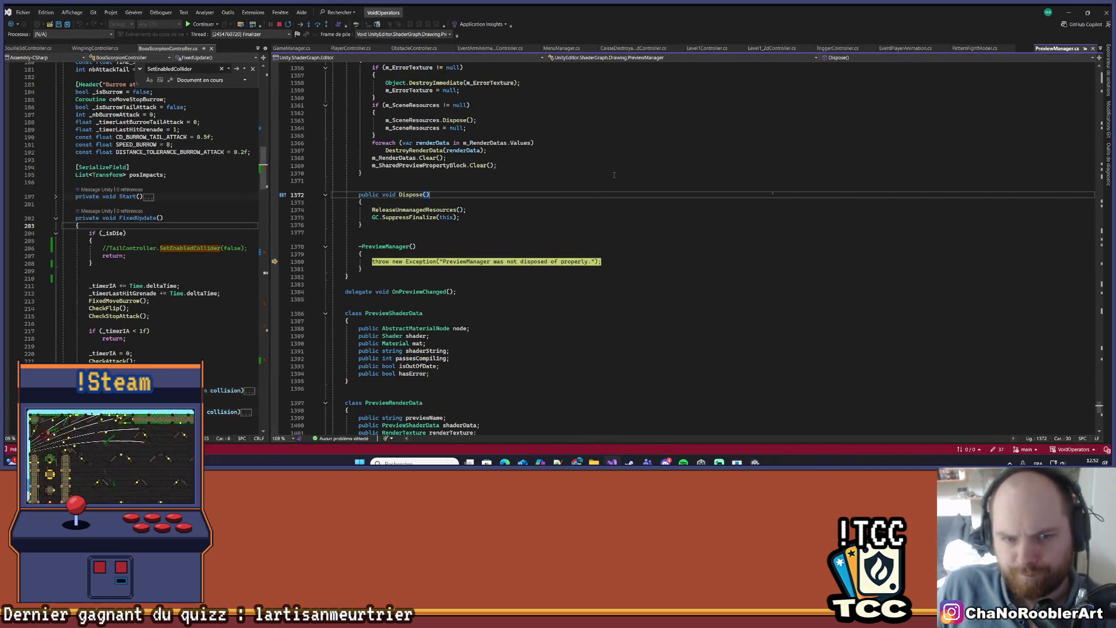
{"action": "left_click", "coordinate": [1072, 10]}
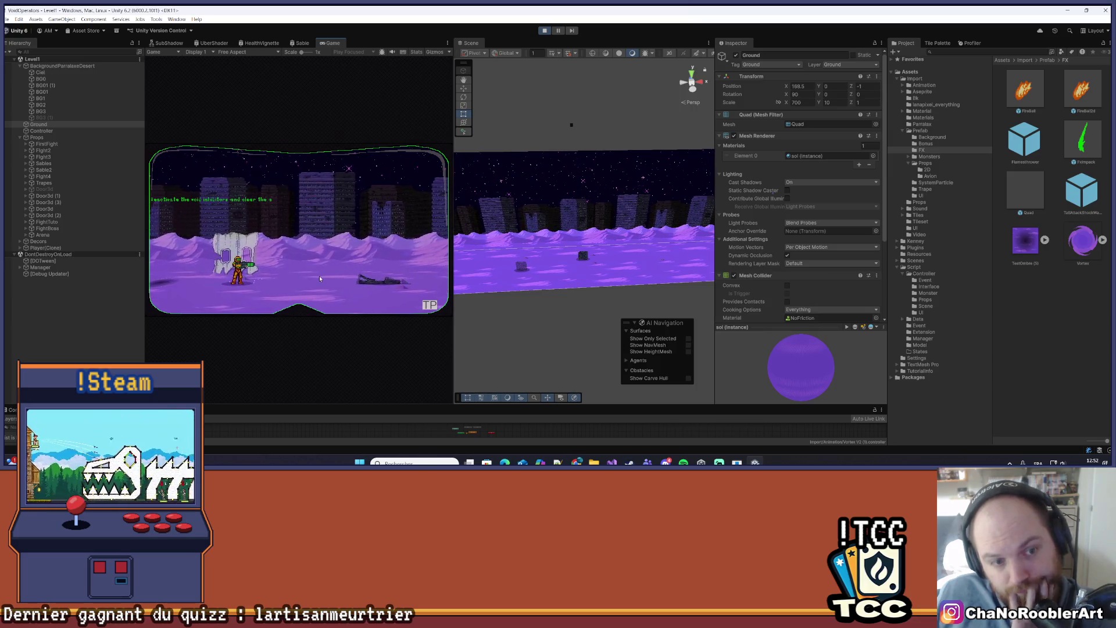
{"action": "key", "text": "q"}
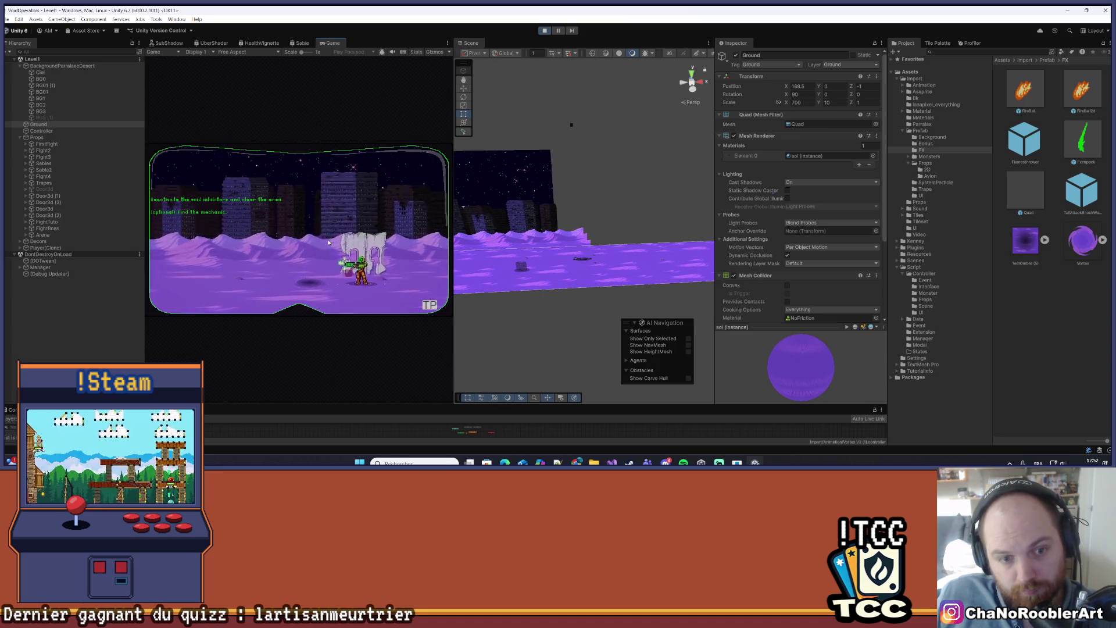
- Select BackgroundParralaxeDesert and try a Y position of 5, then a lower value
{"action": "key", "text": "d"}
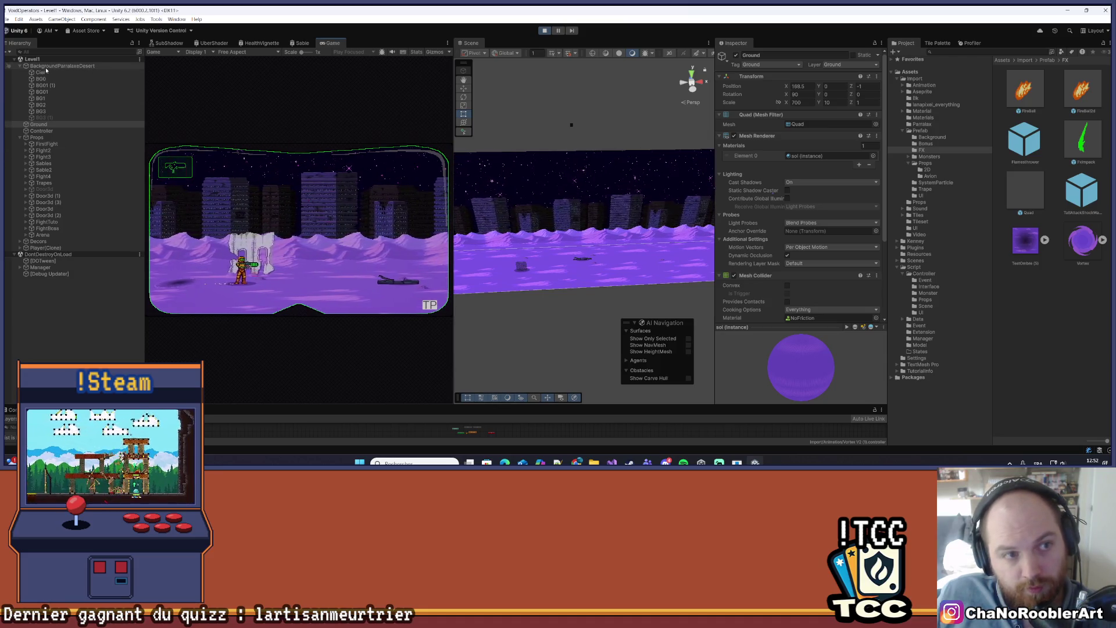
{"action": "left_click", "coordinate": [44, 65]}
{"action": "left_click", "coordinate": [828, 86]}
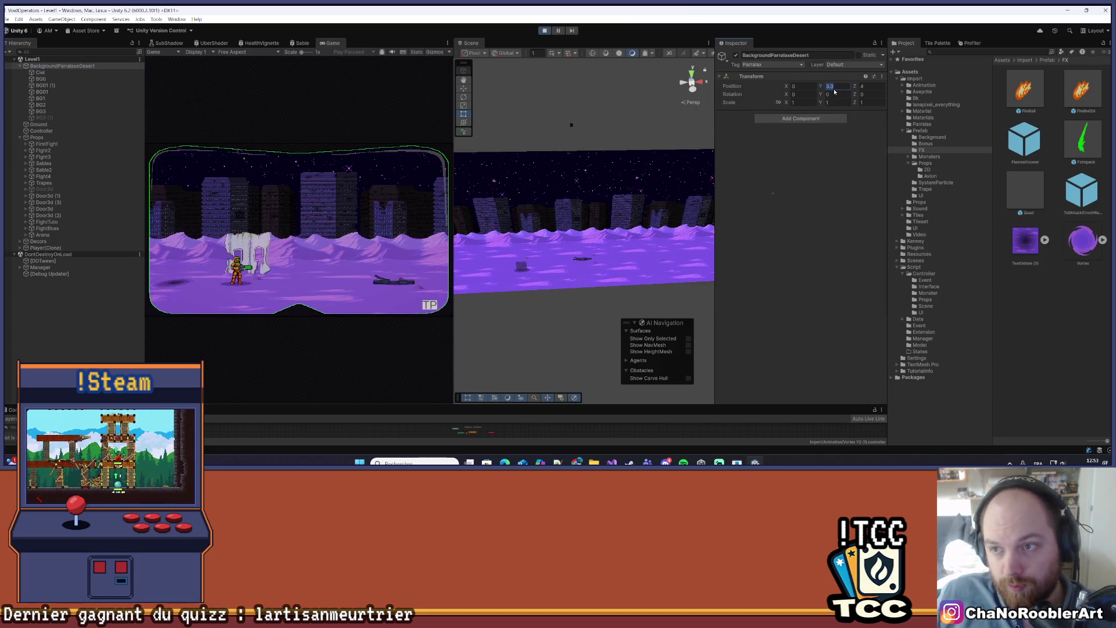
{"action": "type", "text": "3.2"}
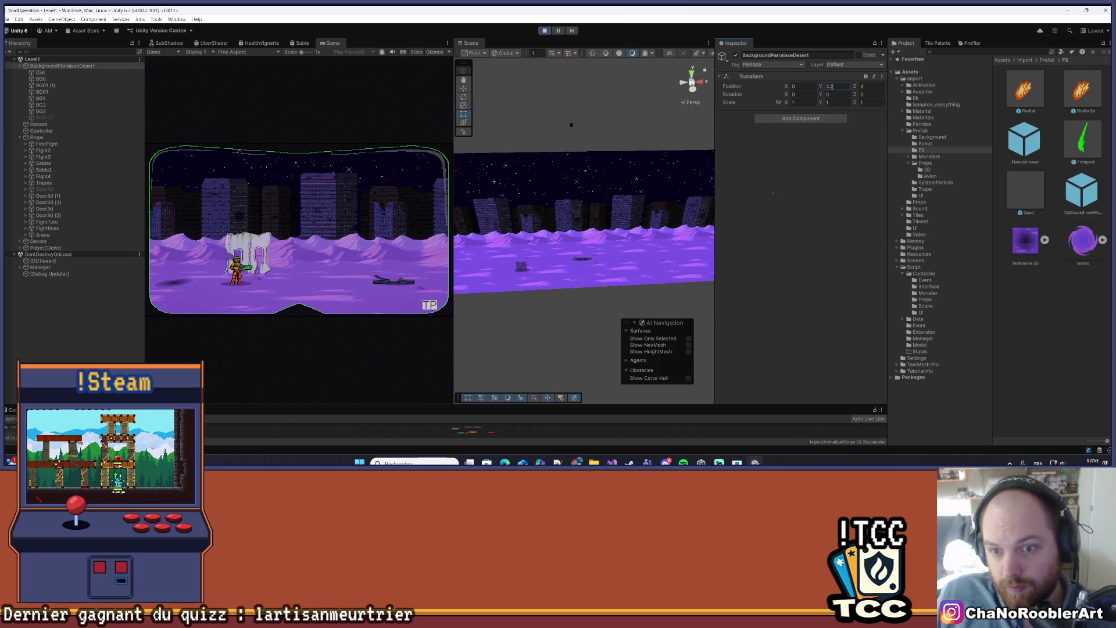
{"action": "key", "text": "BackSpace"}
{"action": "key", "text": "BackSpace"}
{"action": "key", "text": "BackSpace"}
{"action": "type", "text": "5"}
{"action": "key", "text": "BackSpace"}
{"action": "type", "text": "2"}
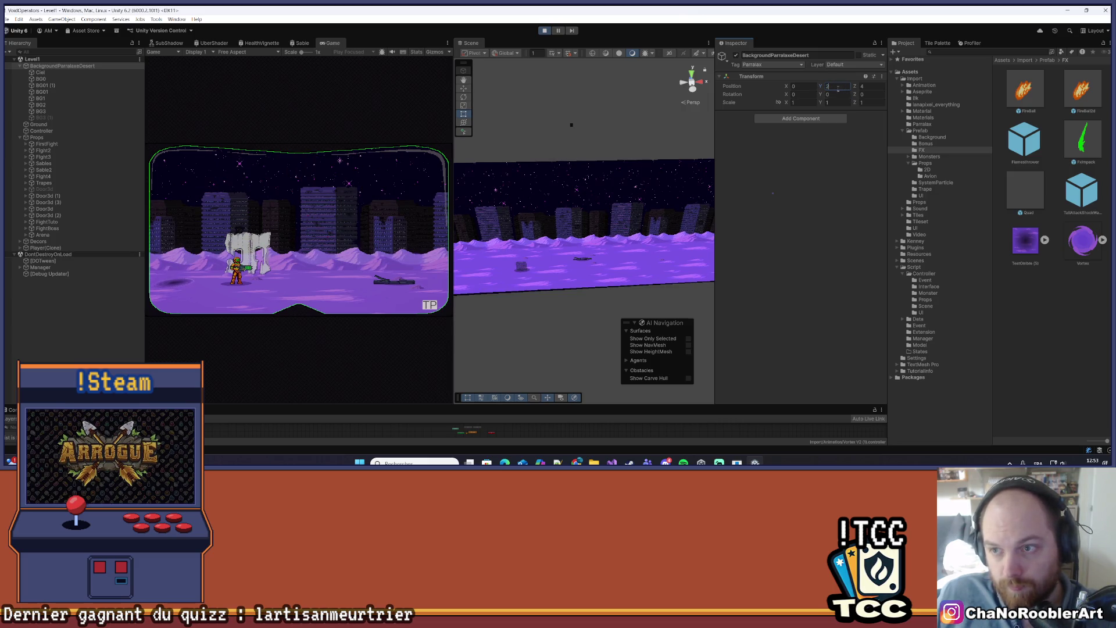
{"action": "type", "text": "3.2"}
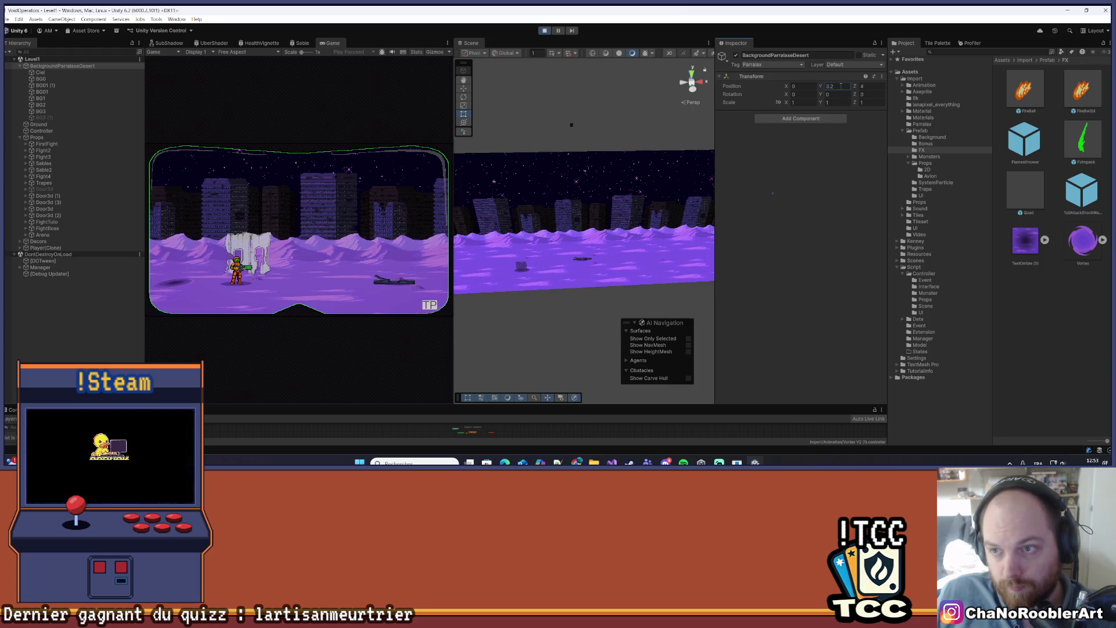
- Try background Y values of 3.3 and 3.25, walking the player right and left to check
{"action": "key", "text": "BackSpace"}
{"action": "type", "text": "3"}
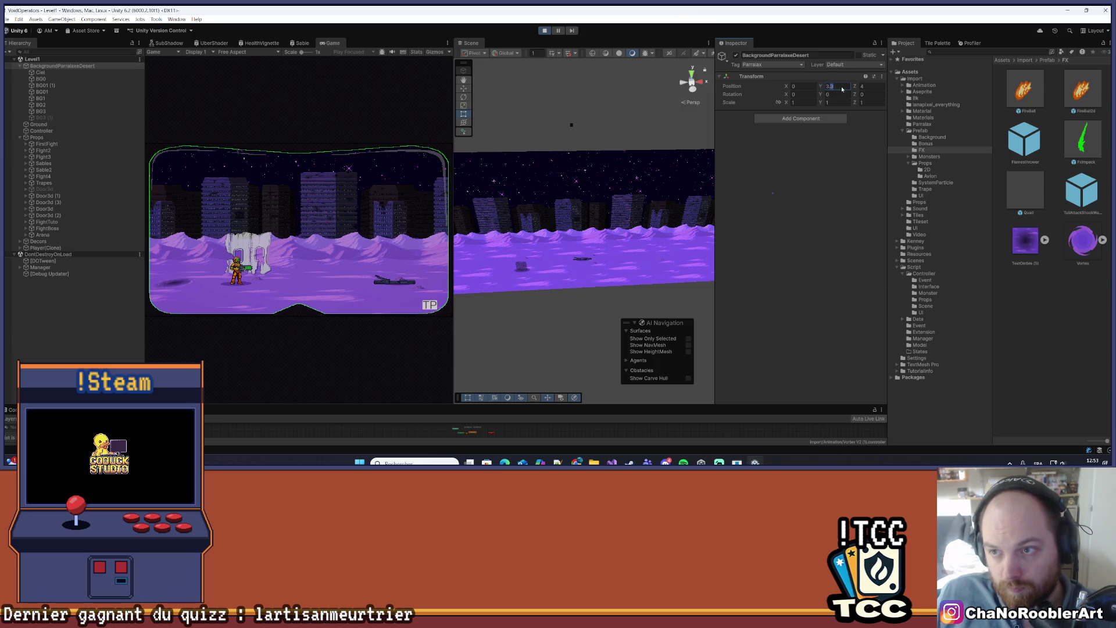
{"action": "key", "text": "BackSpace"}
{"action": "type", "text": "25"}
{"action": "key", "text": "ctrl+s"}
{"action": "key", "text": "Left"}
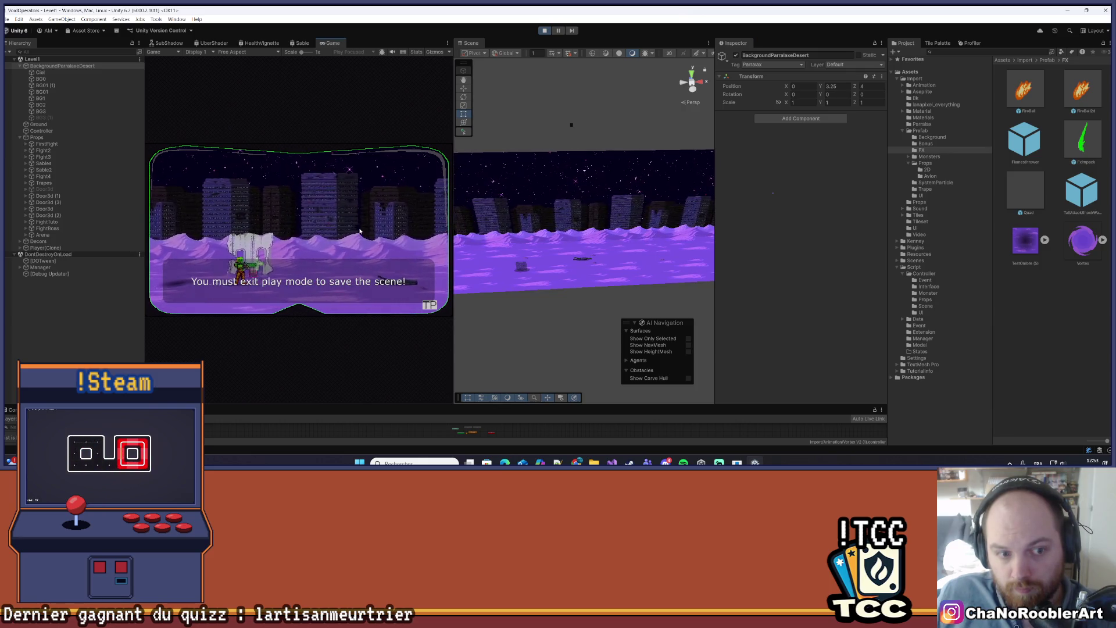
- Settle the background's Y position at 3.2, walk the player to test, and reselect Ground
{"action": "left_click", "coordinate": [832, 86]}
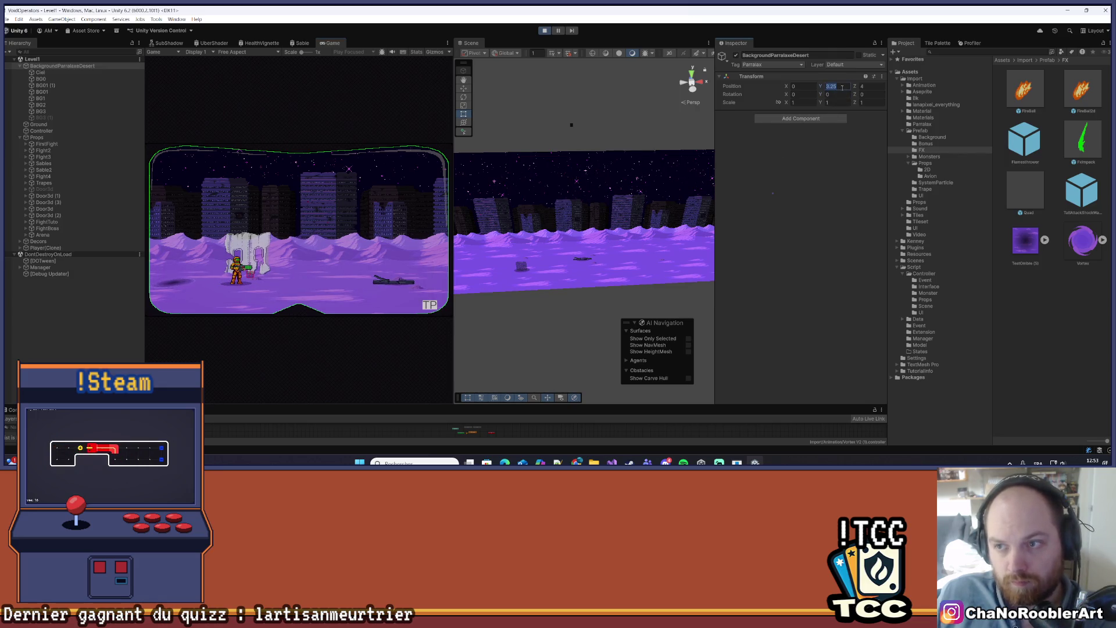
{"action": "type", "text": "3.2"}
{"action": "key", "text": "Return"}
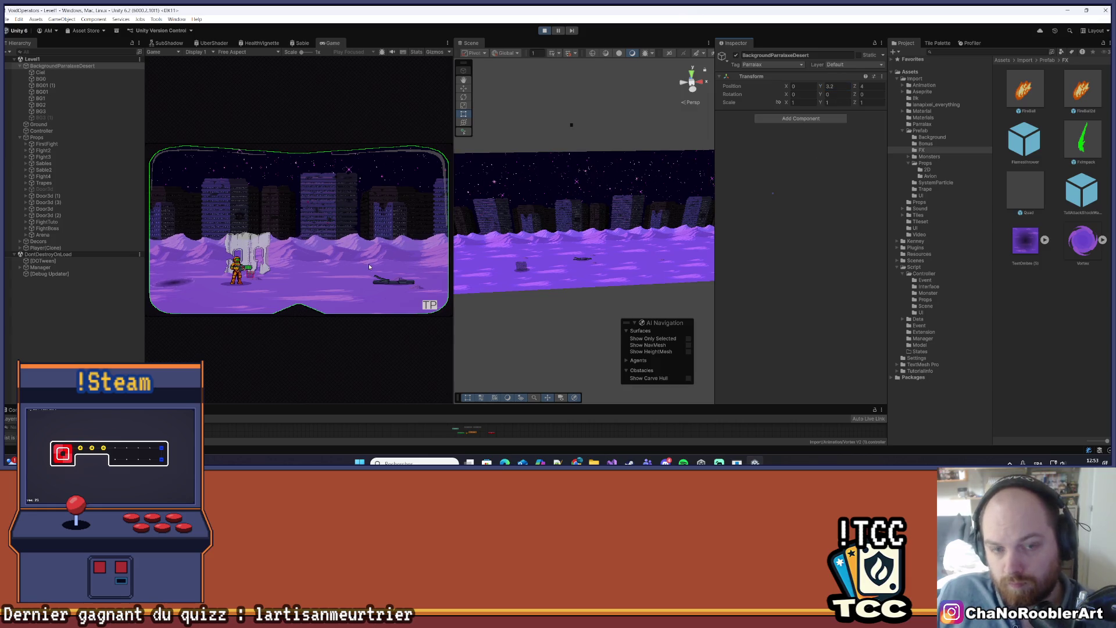
{"action": "key", "text": "d"}
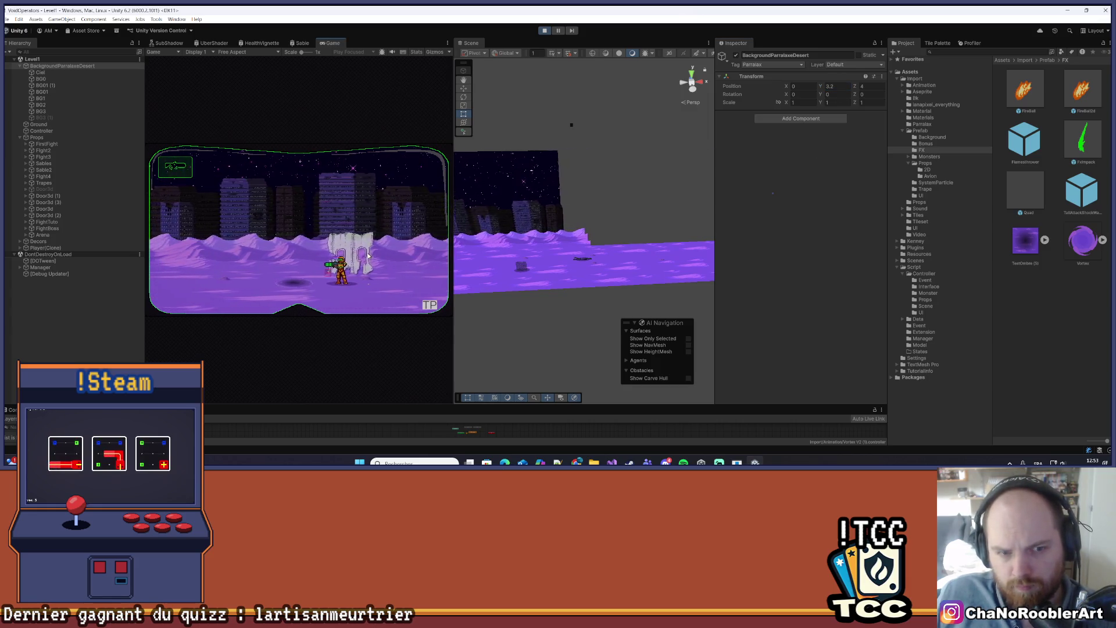
{"action": "key", "text": "d"}
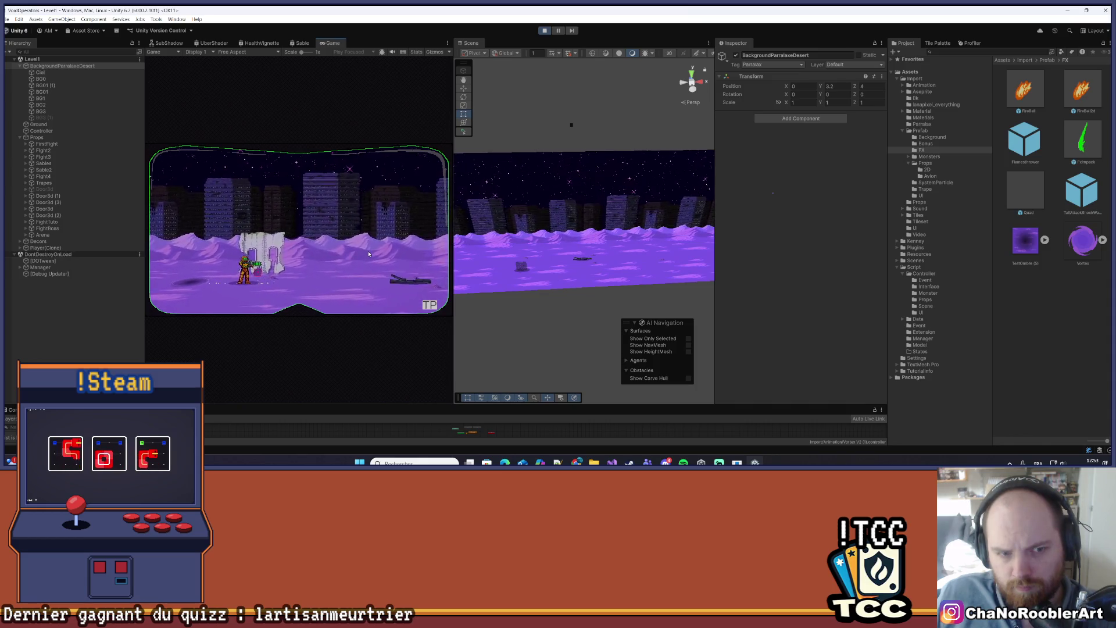
{"action": "key", "text": "a"}
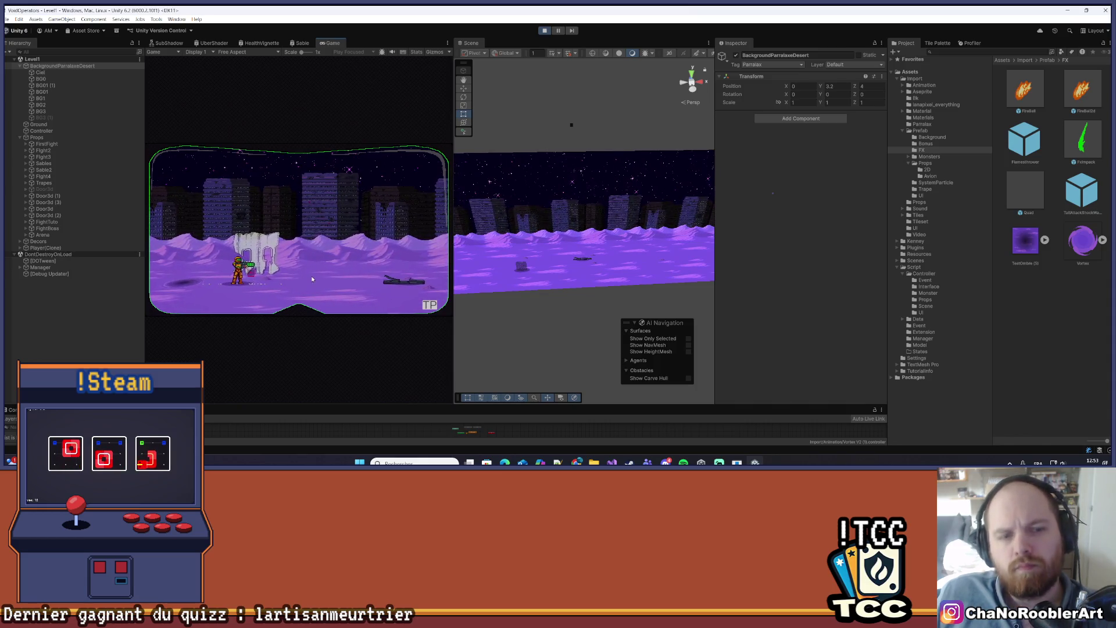
{"action": "key", "text": "d"}
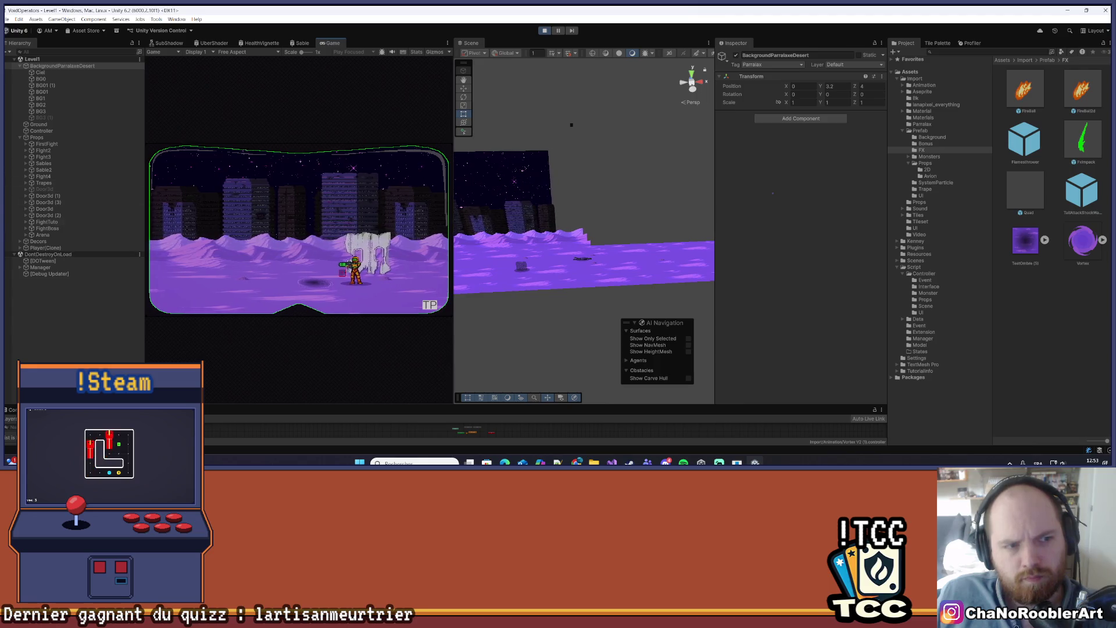
{"action": "left_click", "coordinate": [58, 126]}
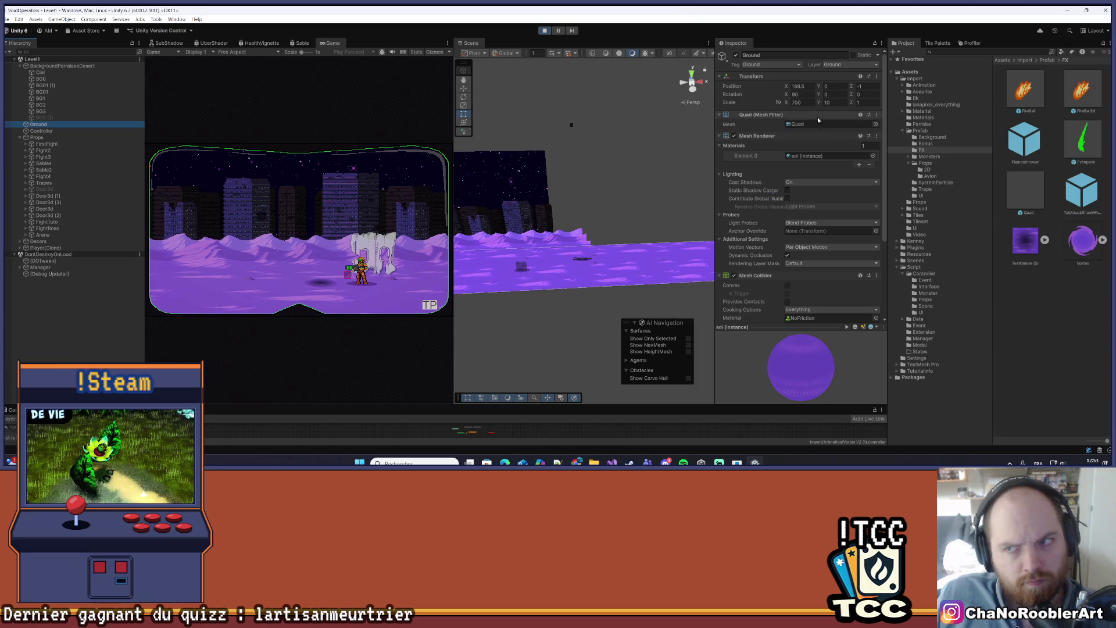
- Scrub the Ground's Z scale and position values, then stop play mode
{"action": "left_click", "coordinate": [859, 102]}
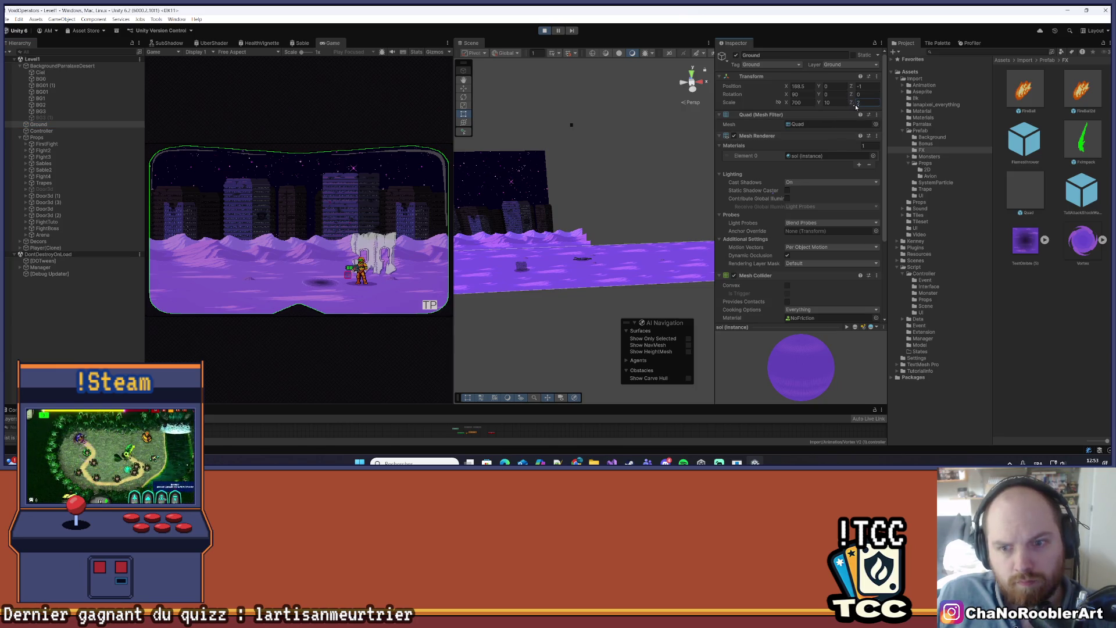
{"action": "type", "text": "8.18"}
{"action": "left_click_drag", "start_coordinate": [676, 216], "coordinate": [414, 258]}
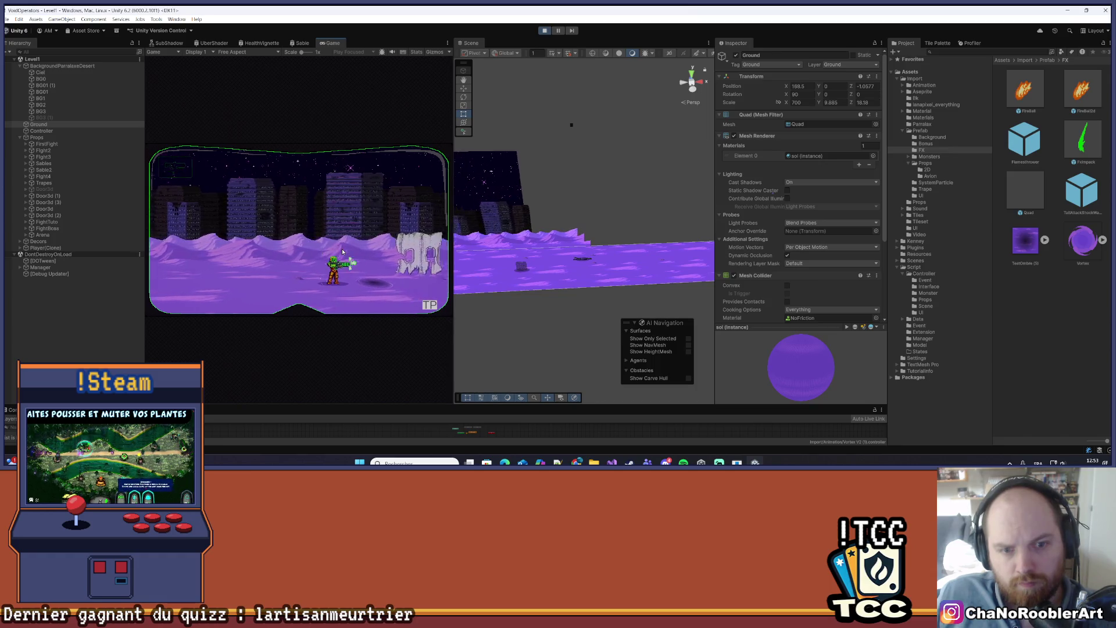
{"action": "left_click", "coordinate": [546, 31]}
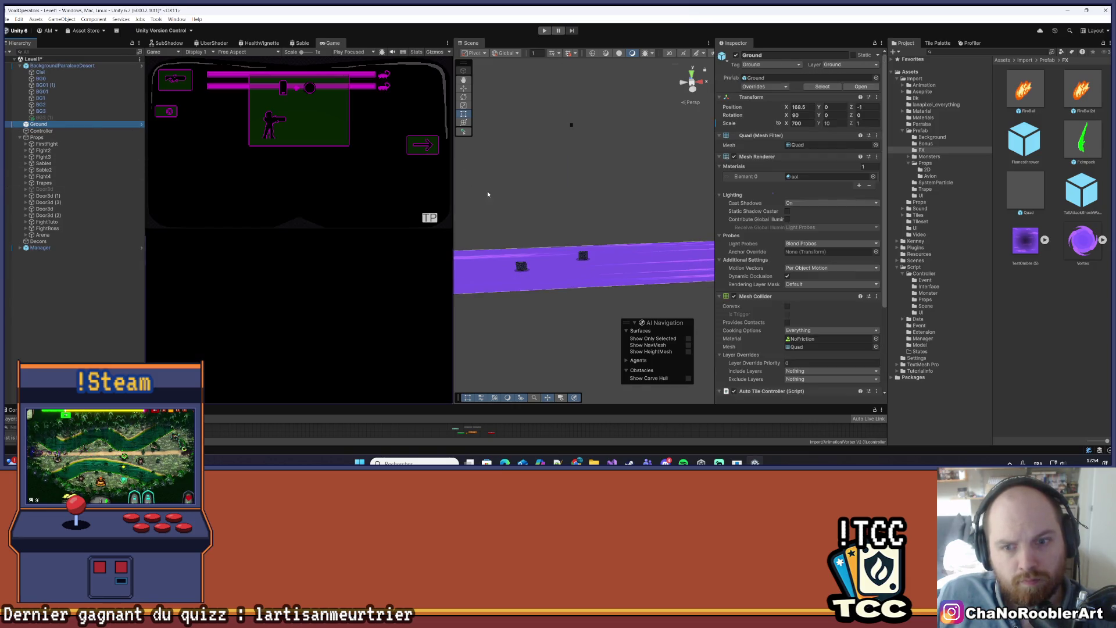
- Scrub and retype Ground's Z position (-10), replay the level, then drag Z to -6
{"action": "left_click_drag", "start_coordinate": [850, 107], "coordinate": [915, 111]}
{"action": "left_click", "coordinate": [865, 107]}
{"action": "type", "text": "-1"}
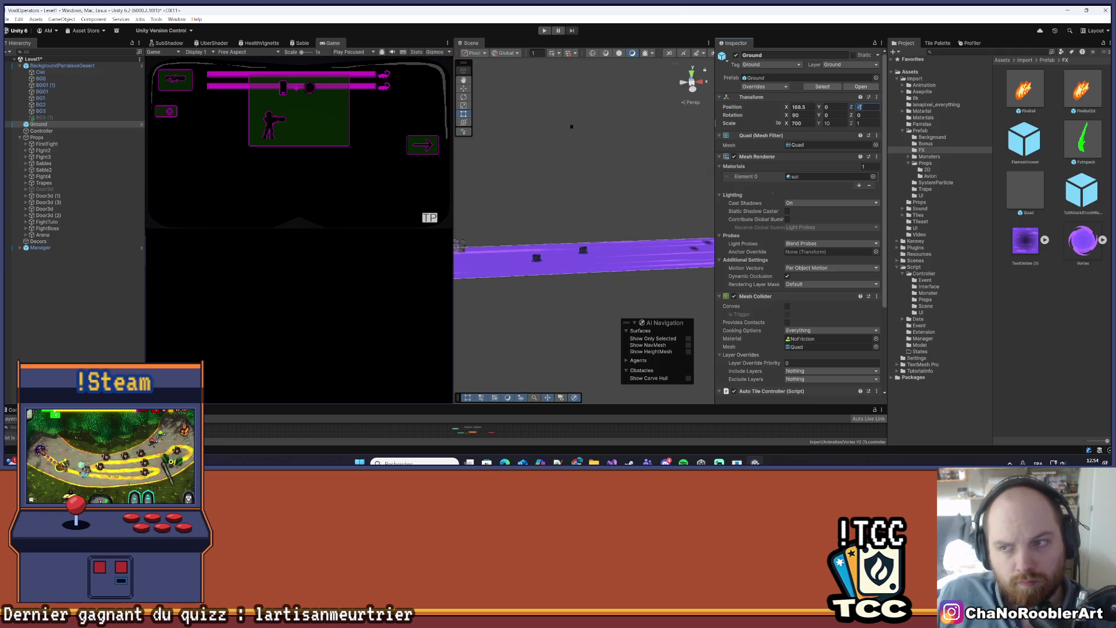
{"action": "type", "text": "0"}
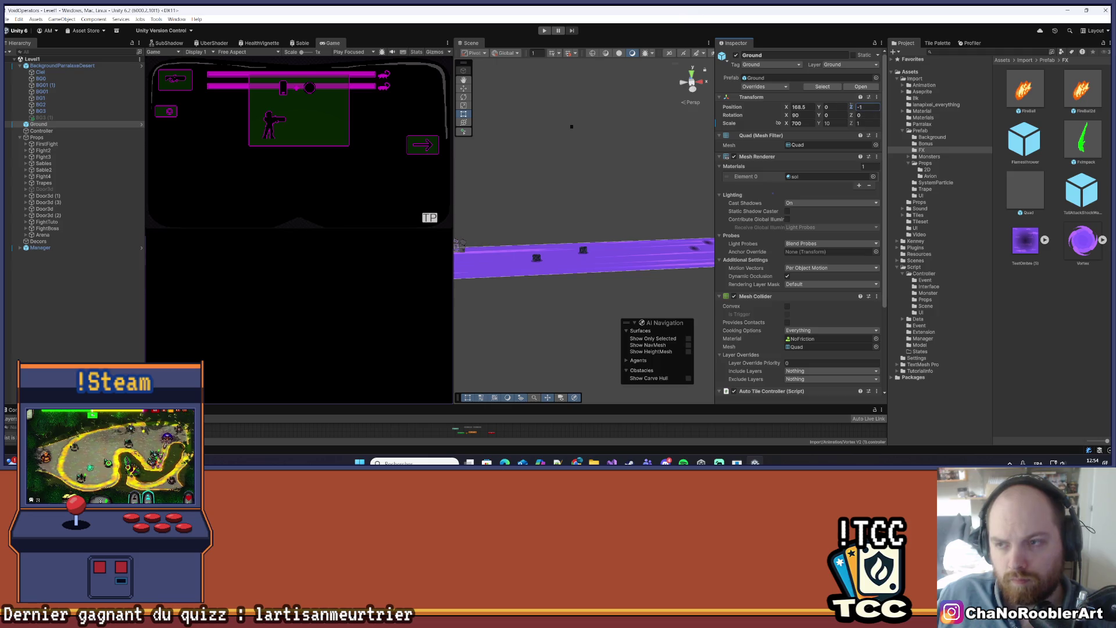
{"action": "left_click", "coordinate": [544, 30]}
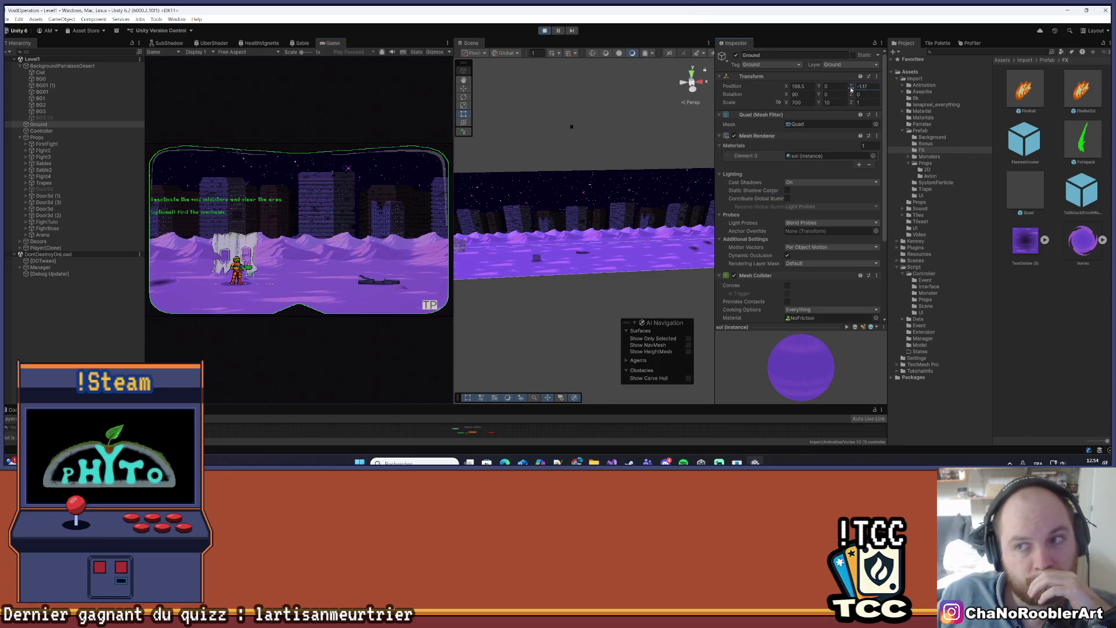
{"action": "left_click_drag", "start_coordinate": [851, 89], "coordinate": [717, 109]}
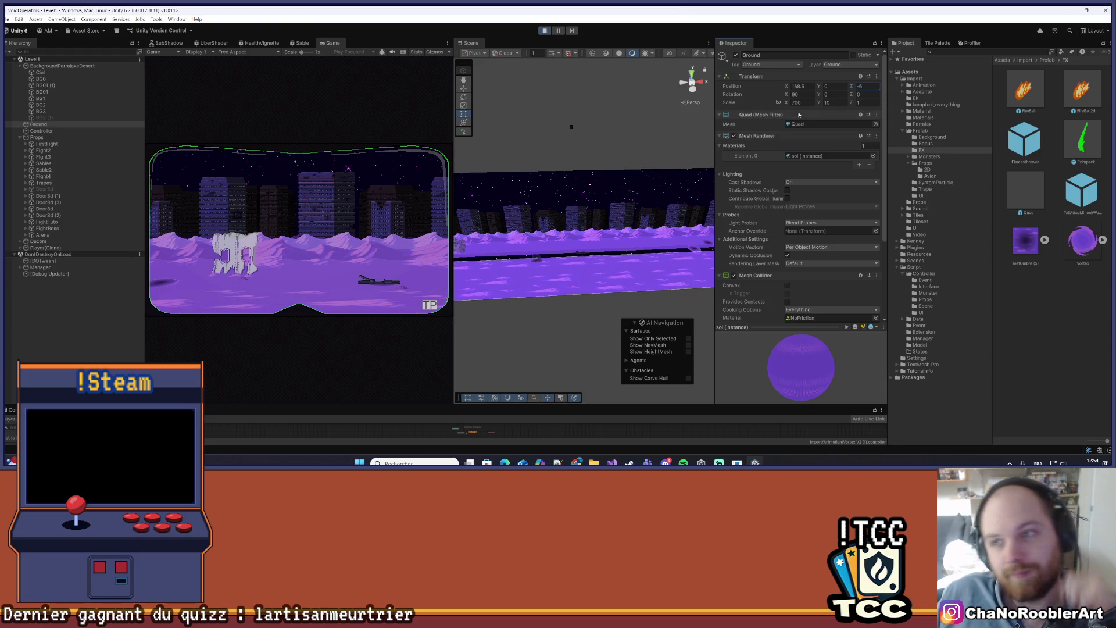
- Stop play, set Ground's Z position to -0.95, save Level1, and run the game
{"action": "key", "text": "ctrl+p"}
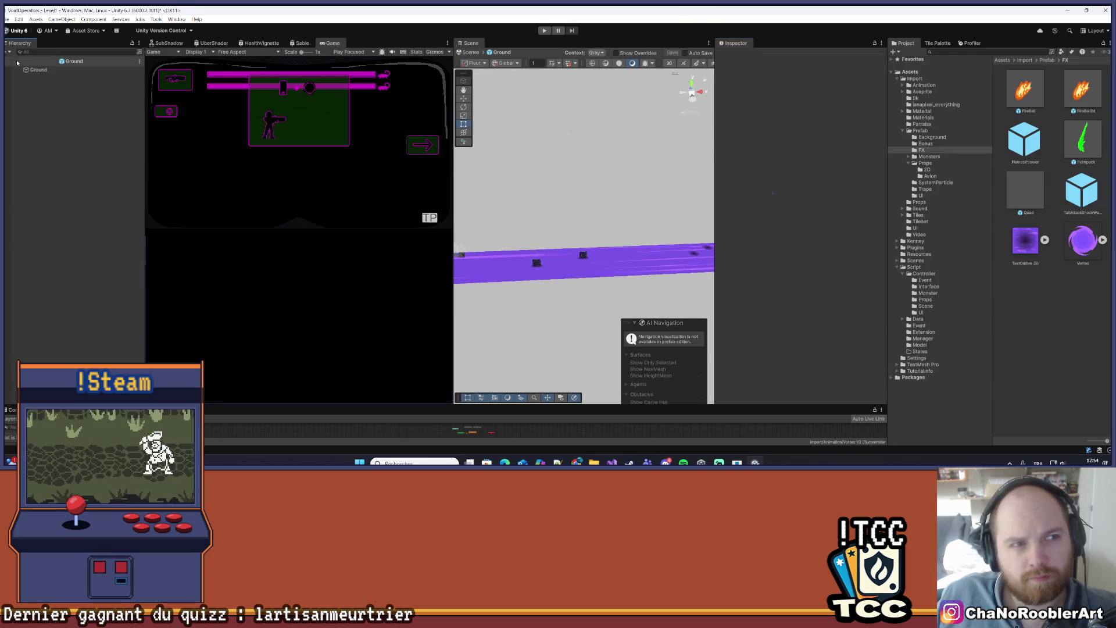
{"action": "left_click", "coordinate": [10, 61]}
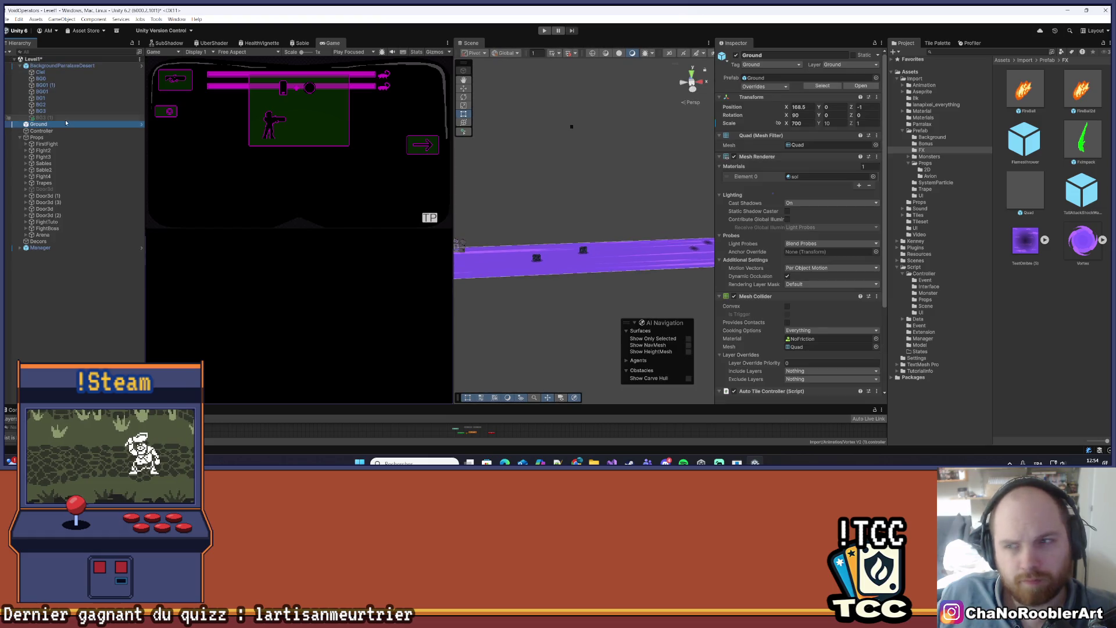
{"action": "left_click", "coordinate": [864, 107]}
{"action": "left_click", "coordinate": [851, 109]}
{"action": "type", "text": "-0.95"}
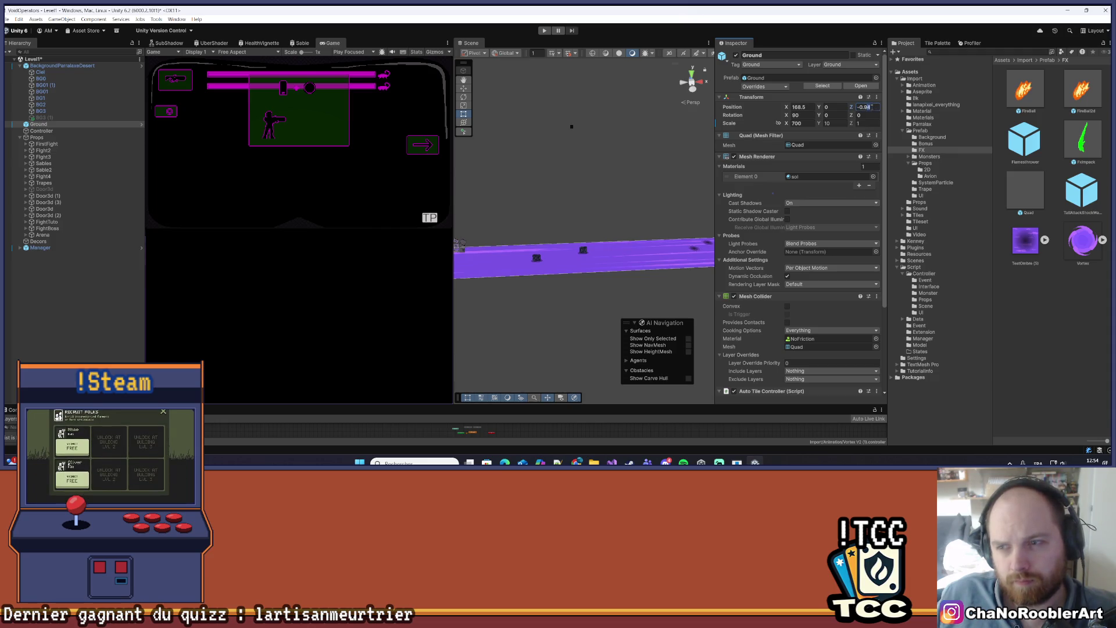
{"action": "key", "text": "ctrl+s"}
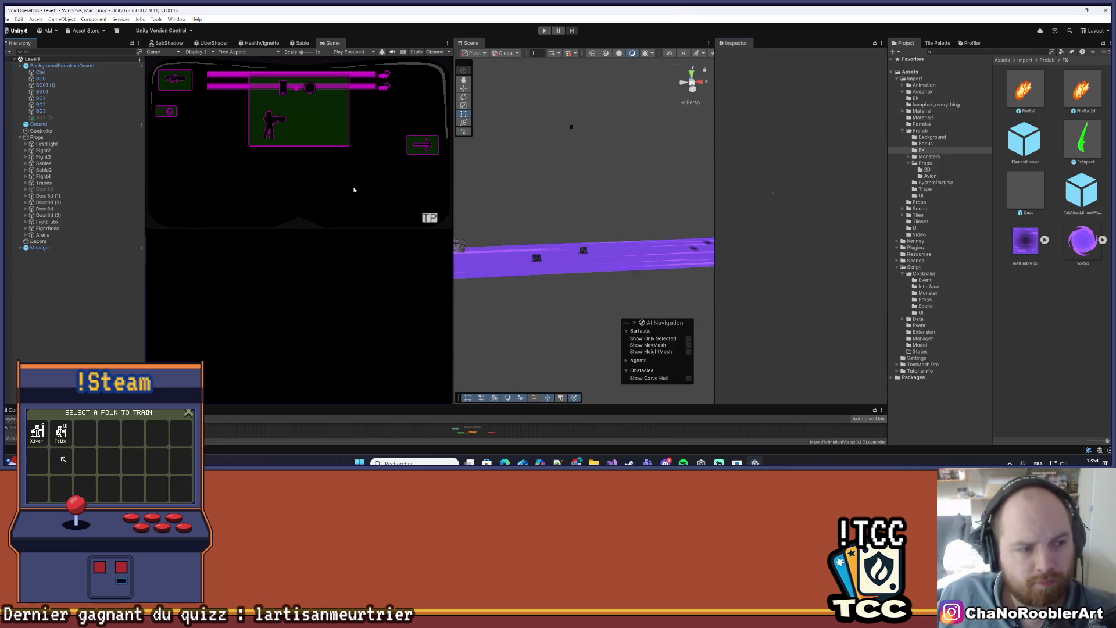
{"action": "left_click", "coordinate": [544, 30]}
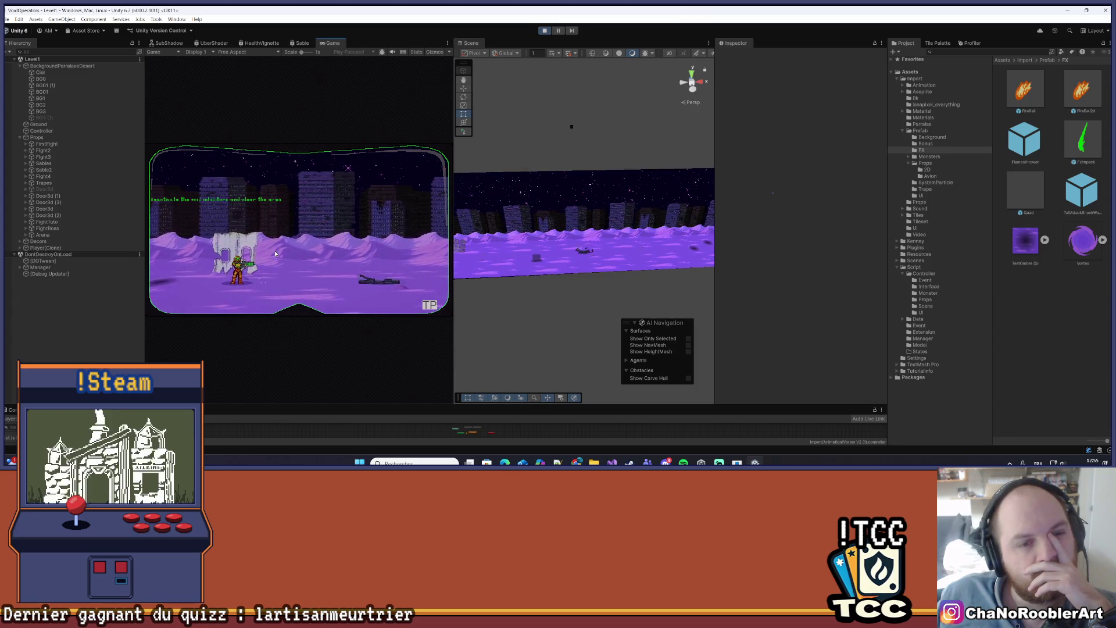
- While playing, scrub Ground's Z (about -1.16, then 2.24) and move the character to check placement
{"action": "left_click", "coordinate": [41, 125]}
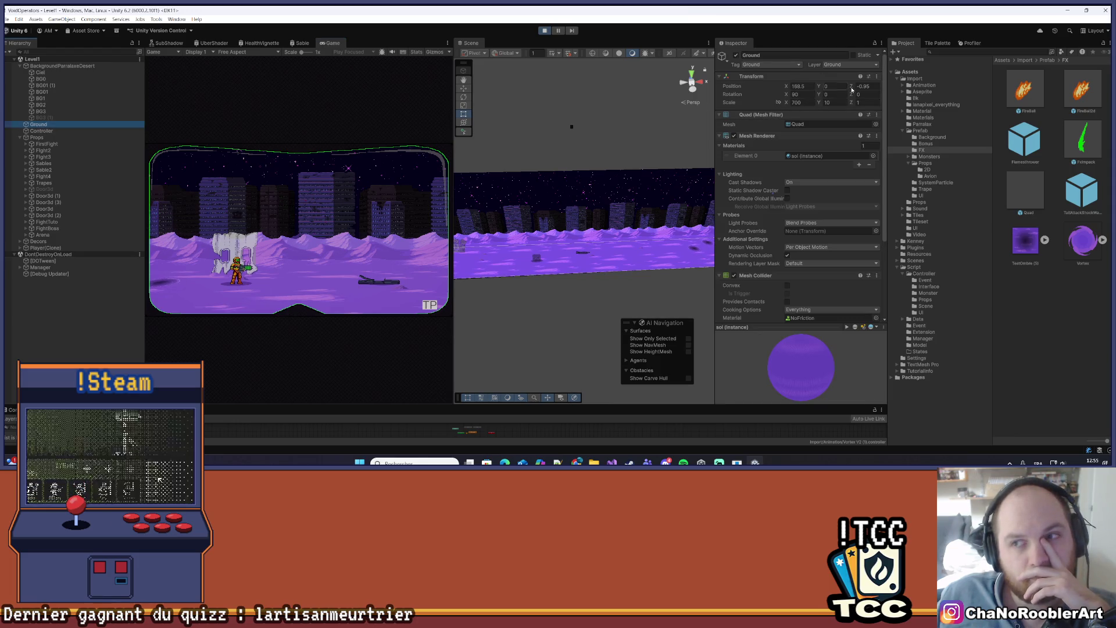
{"action": "left_click_drag", "start_coordinate": [850, 89], "coordinate": [860, 87]}
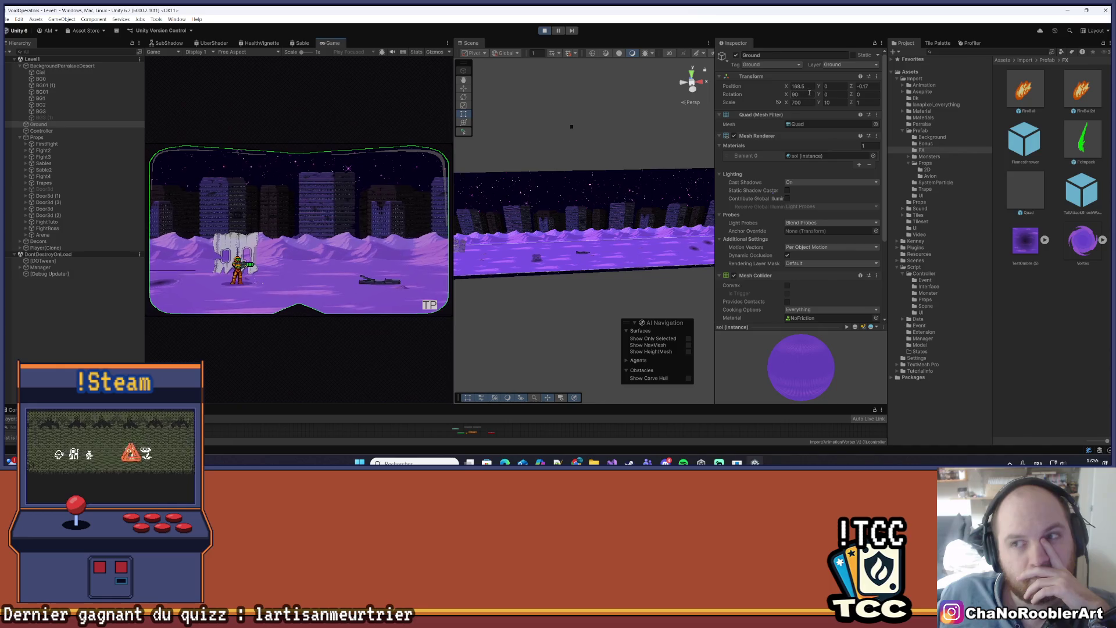
{"action": "left_click_drag", "start_coordinate": [851, 86], "coordinate": [888, 94]}
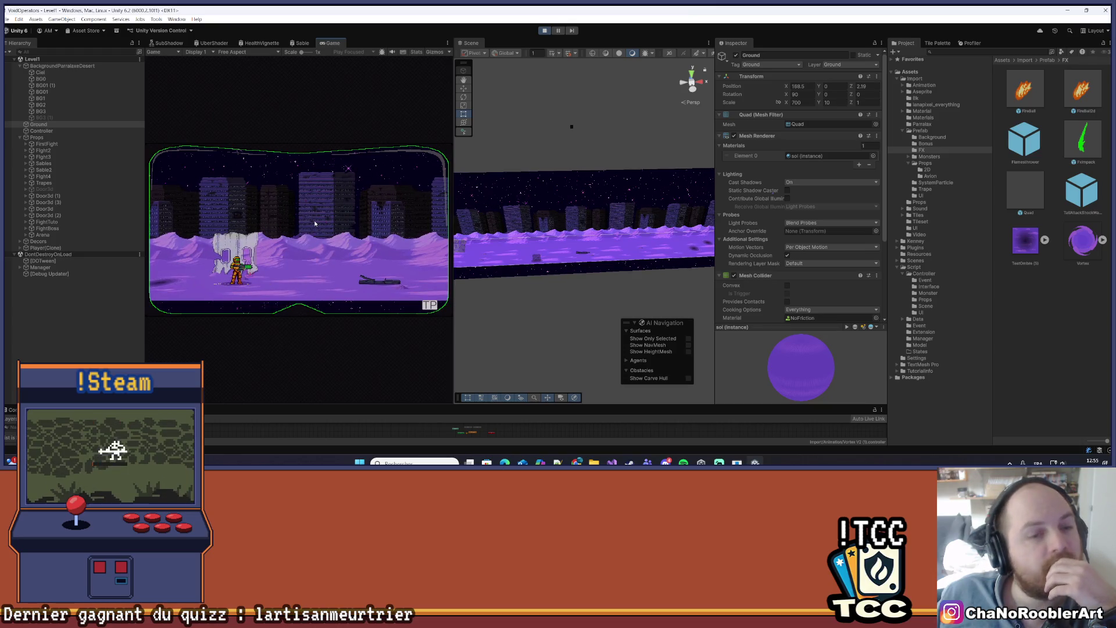
{"action": "scroll", "coordinate": [831, 229], "scroll_direction": "down", "scroll_amount": 4}
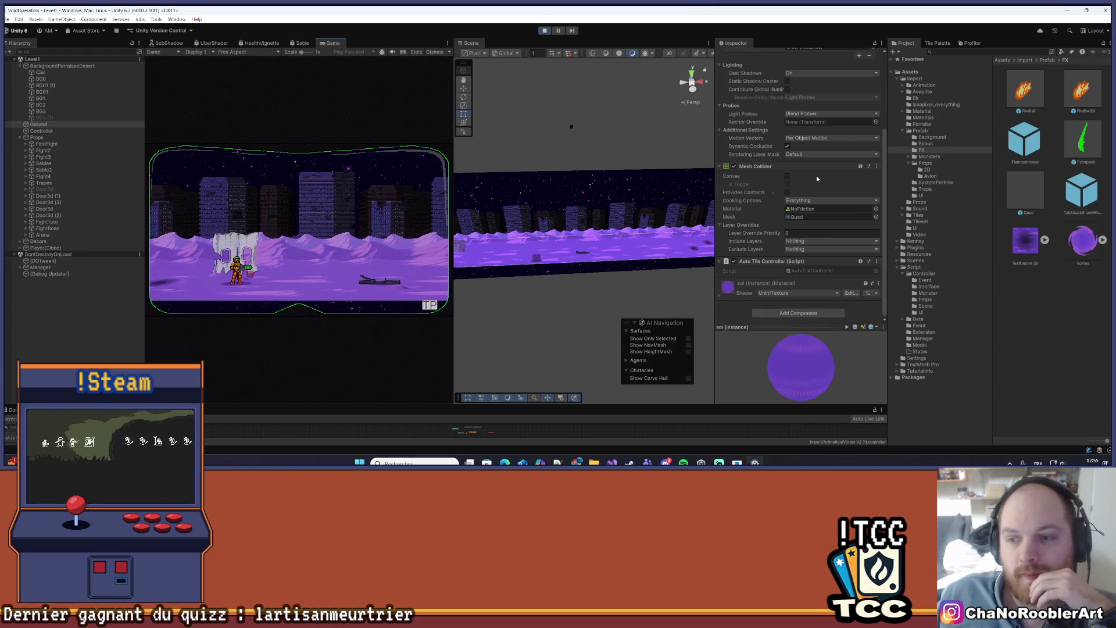
{"action": "scroll", "coordinate": [839, 265], "scroll_direction": "up", "scroll_amount": 4}
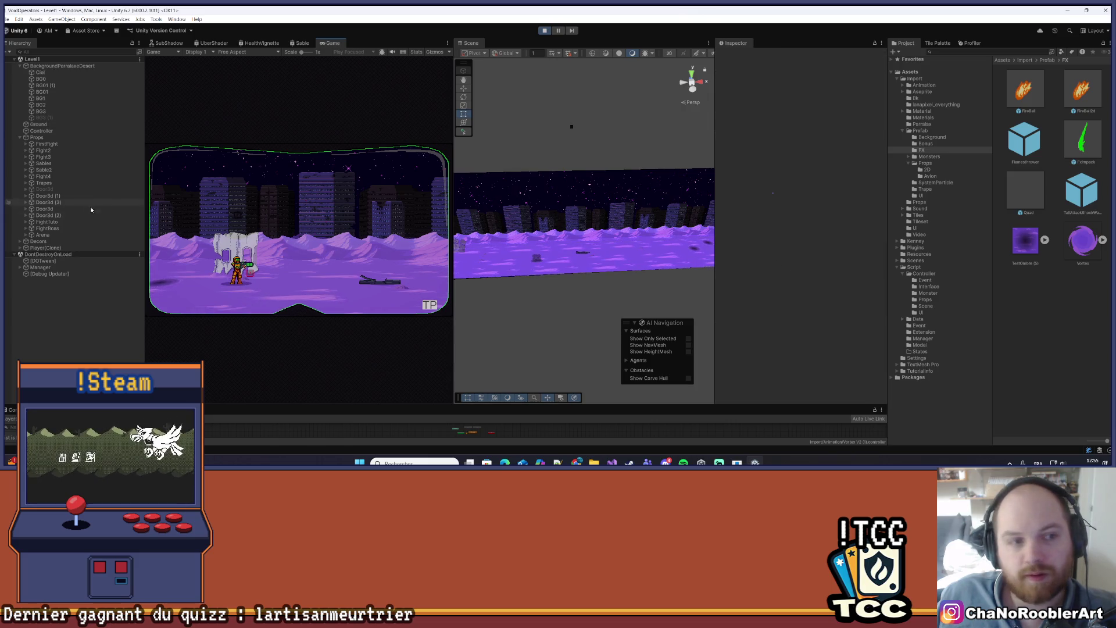
{"action": "left_click", "coordinate": [38, 125]}
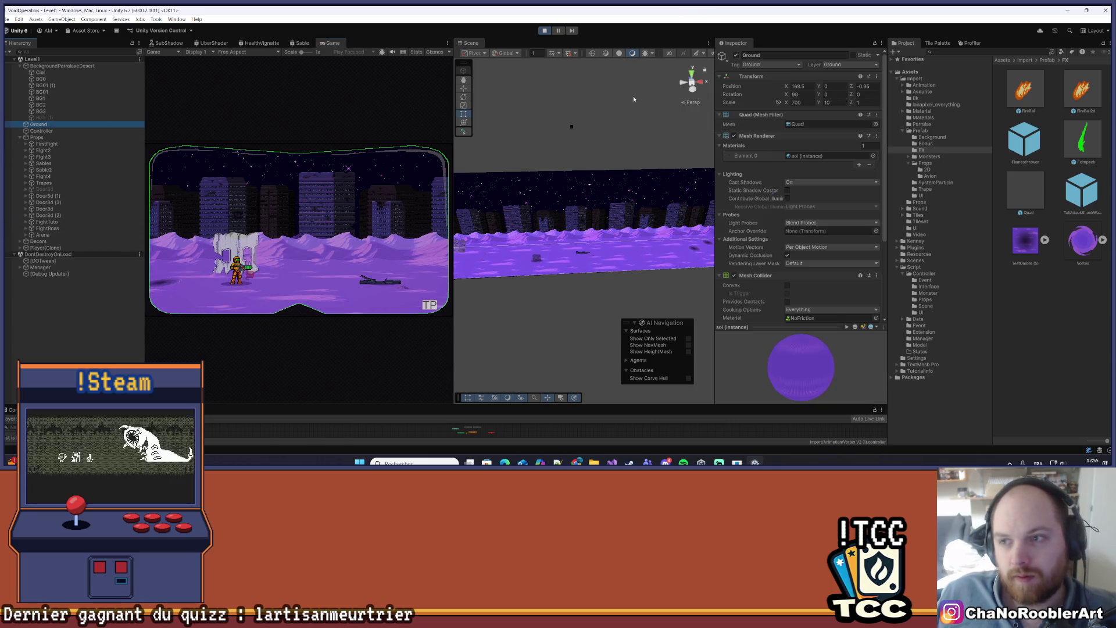
{"action": "left_click", "coordinate": [372, 249]}
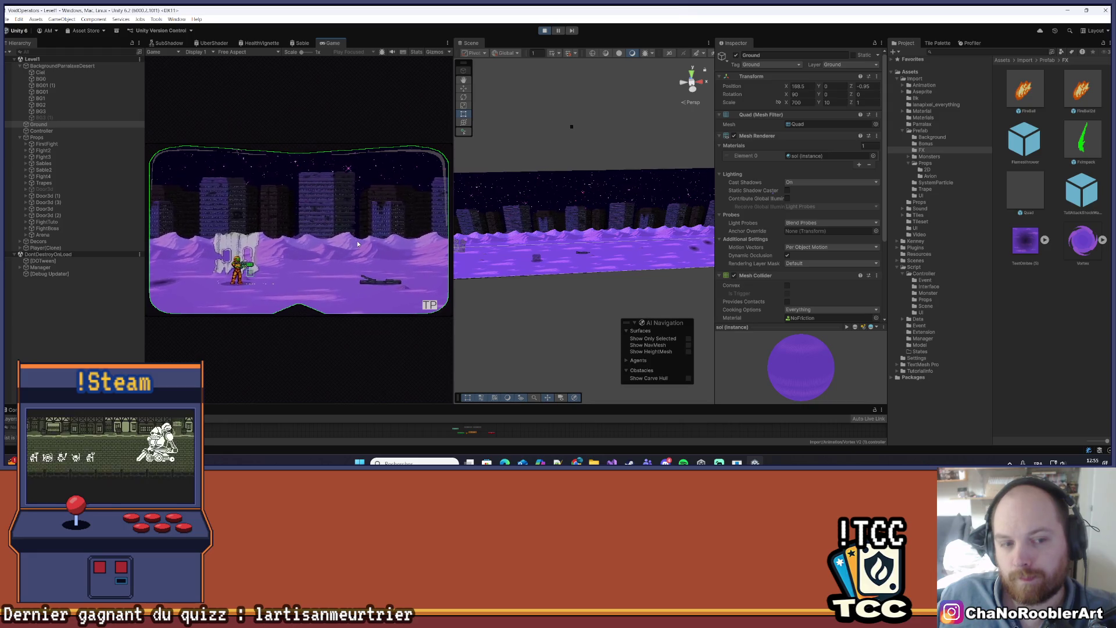
{"action": "key", "text": "Left"}
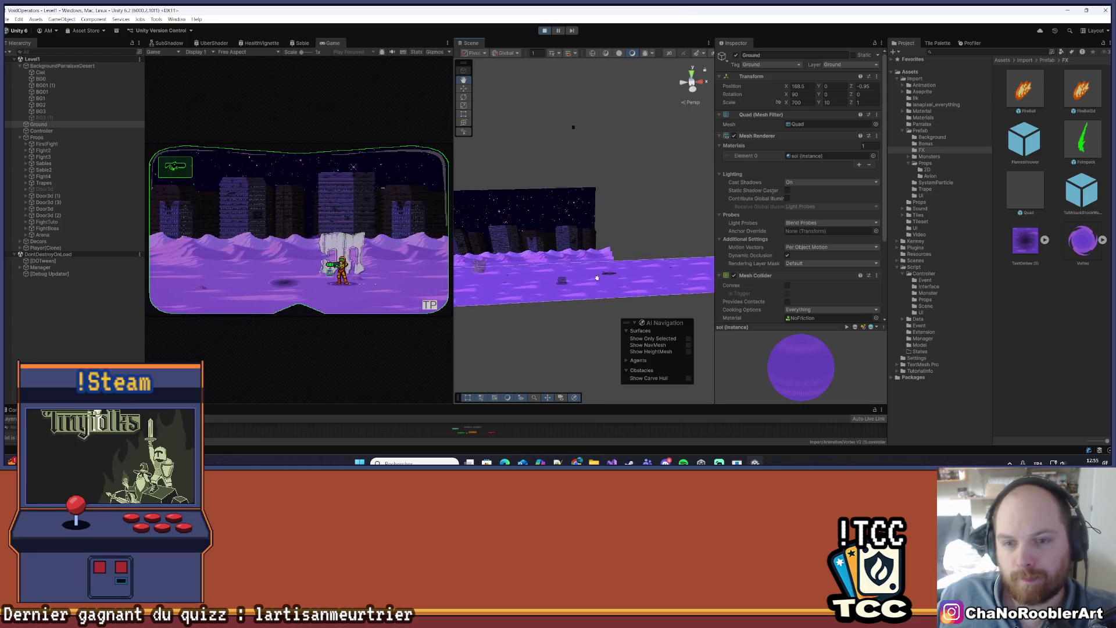
{"action": "scroll", "coordinate": [553, 201], "scroll_direction": "up", "scroll_amount": 5}
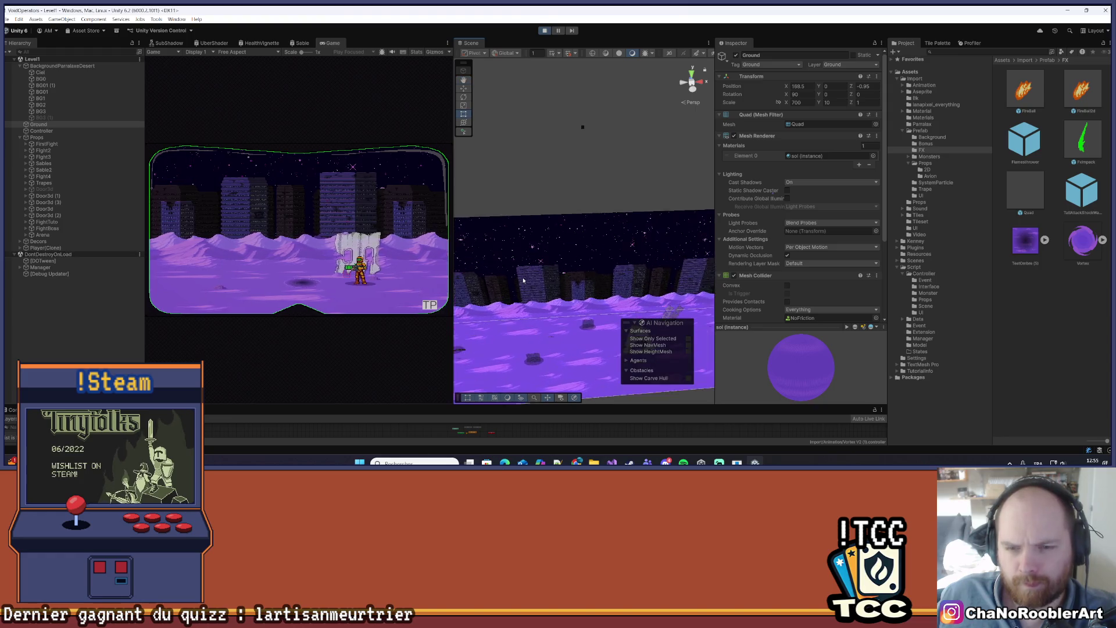
{"action": "left_click_drag", "start_coordinate": [523, 281], "coordinate": [617, 290]}
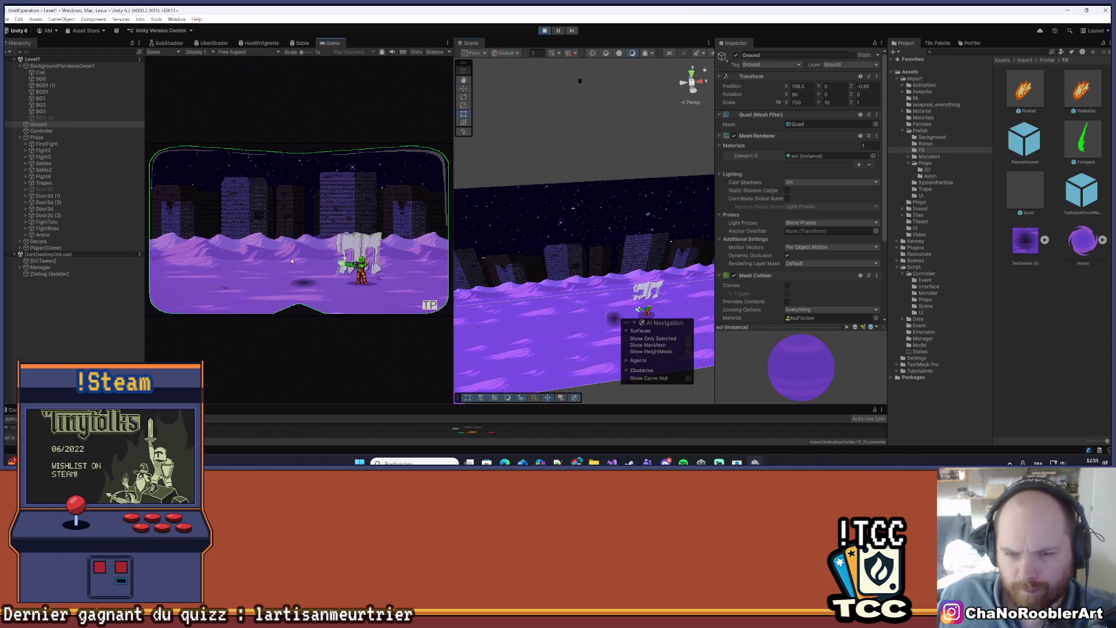
{"action": "left_click_drag", "start_coordinate": [501, 274], "coordinate": [477, 221]}
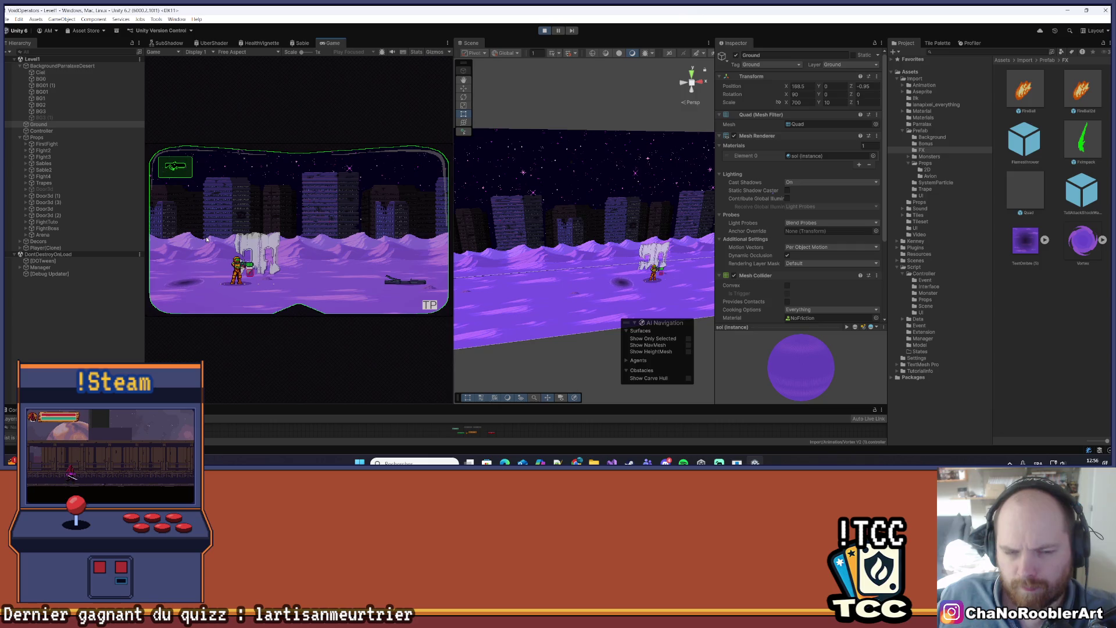
- Set the desert parallax background's Z position to 3 and compare it against Ground
{"action": "left_click", "coordinate": [51, 66]}
{"action": "left_click", "coordinate": [864, 87]}
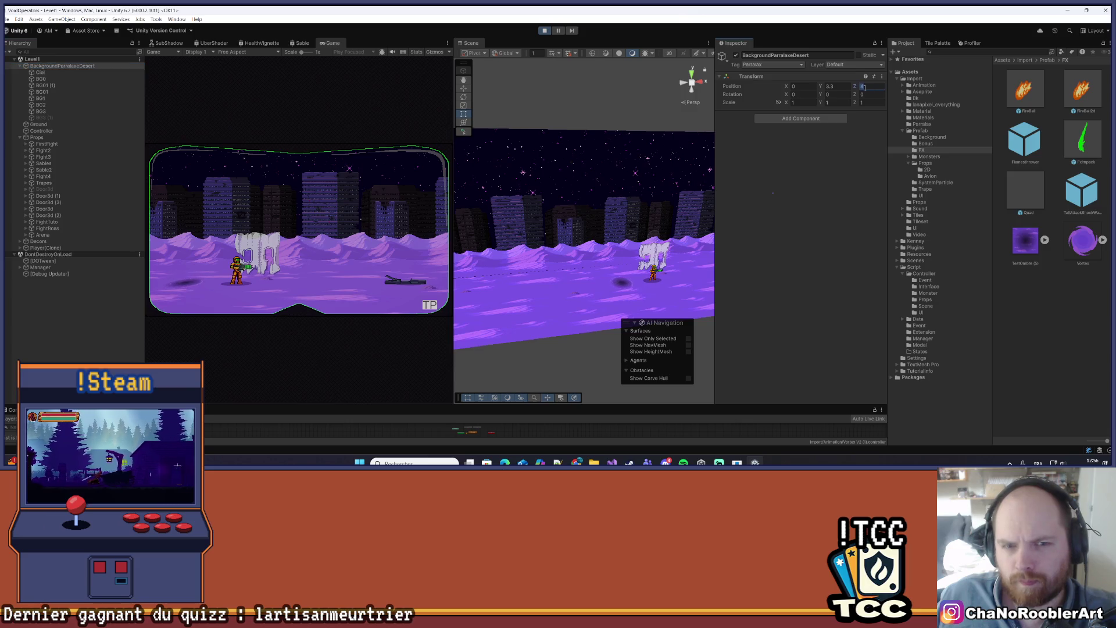
{"action": "type", "text": "3"}
{"action": "key", "text": "Return"}
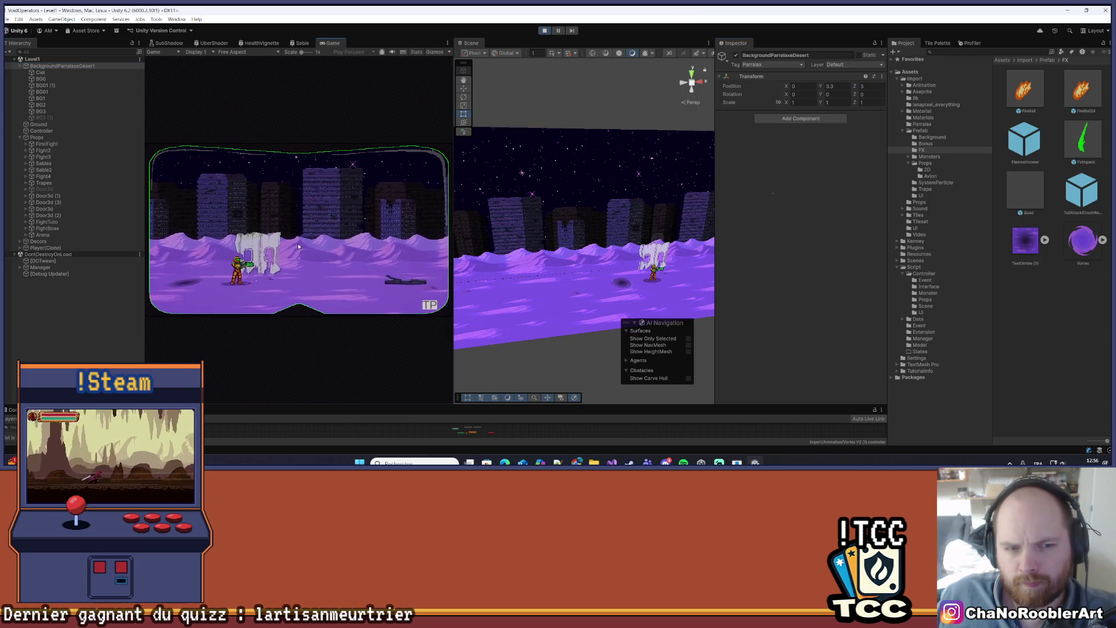
{"action": "left_click", "coordinate": [572, 235]}
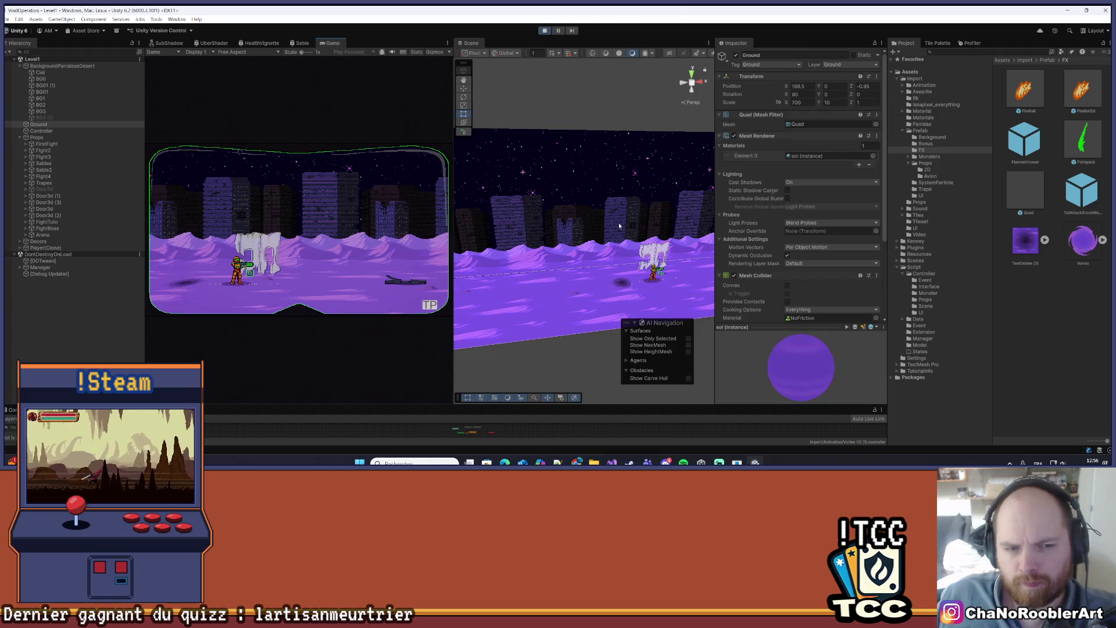
{"action": "left_click", "coordinate": [110, 66]}
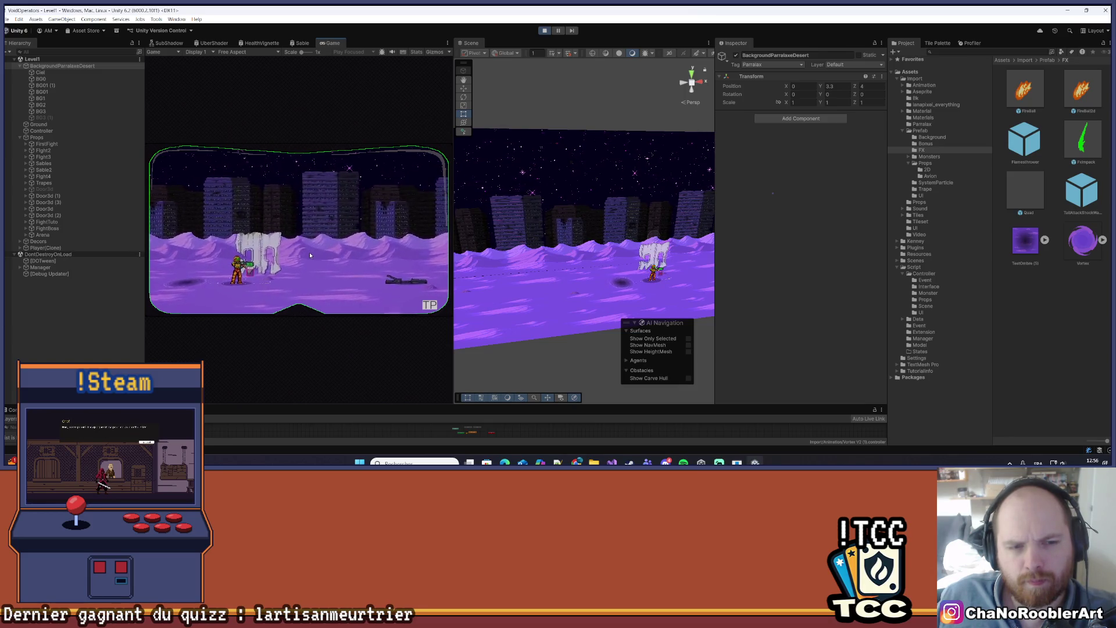
- Clear the selection, attempt to save the scene, and stop the running game
{"action": "left_click", "coordinate": [116, 314]}
{"action": "key", "text": "ctrl+s"}
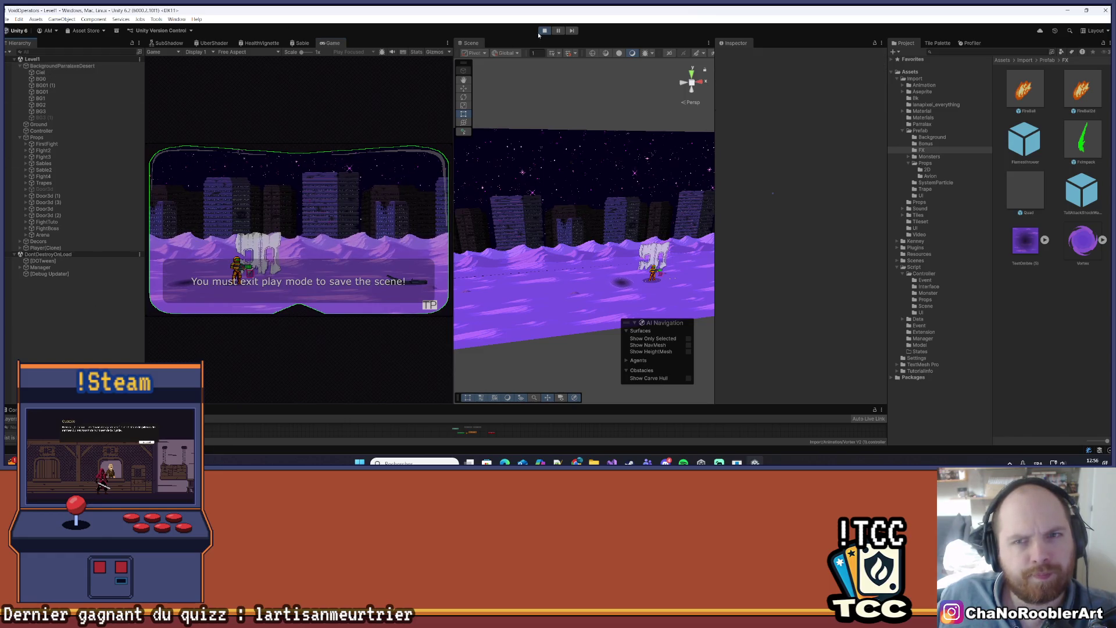
{"action": "key", "text": "ctrl+p"}
- Build and run the game, continue from the title screen, and load level 2D - 2
{"action": "left_click", "coordinate": [7, 19]}
{"action": "left_click", "coordinate": [33, 124]}
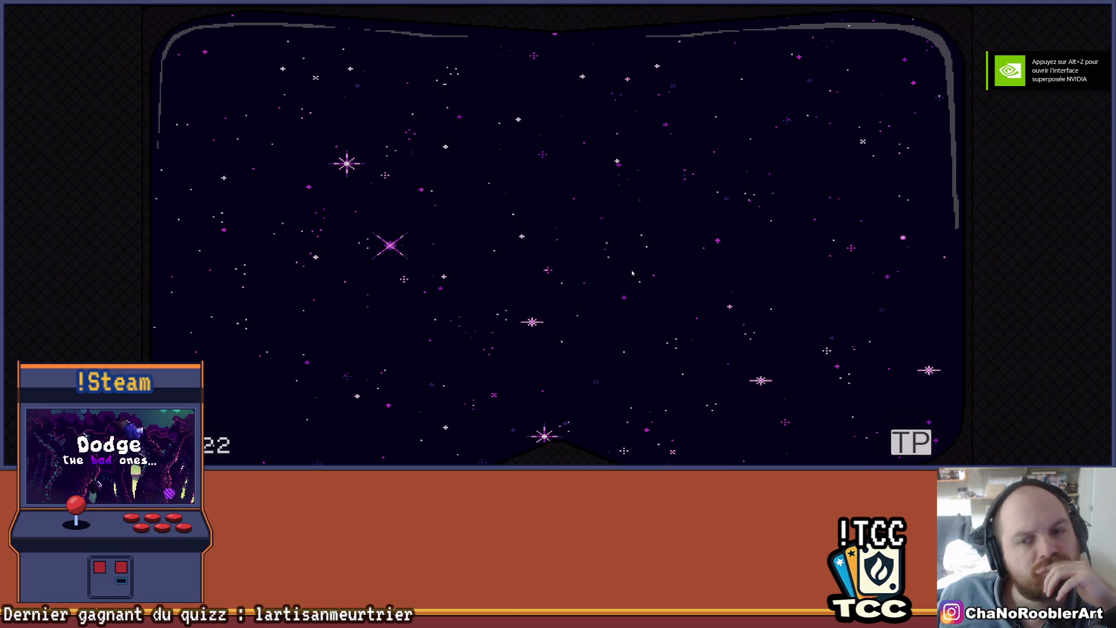
{"action": "left_click", "coordinate": [536, 132]}
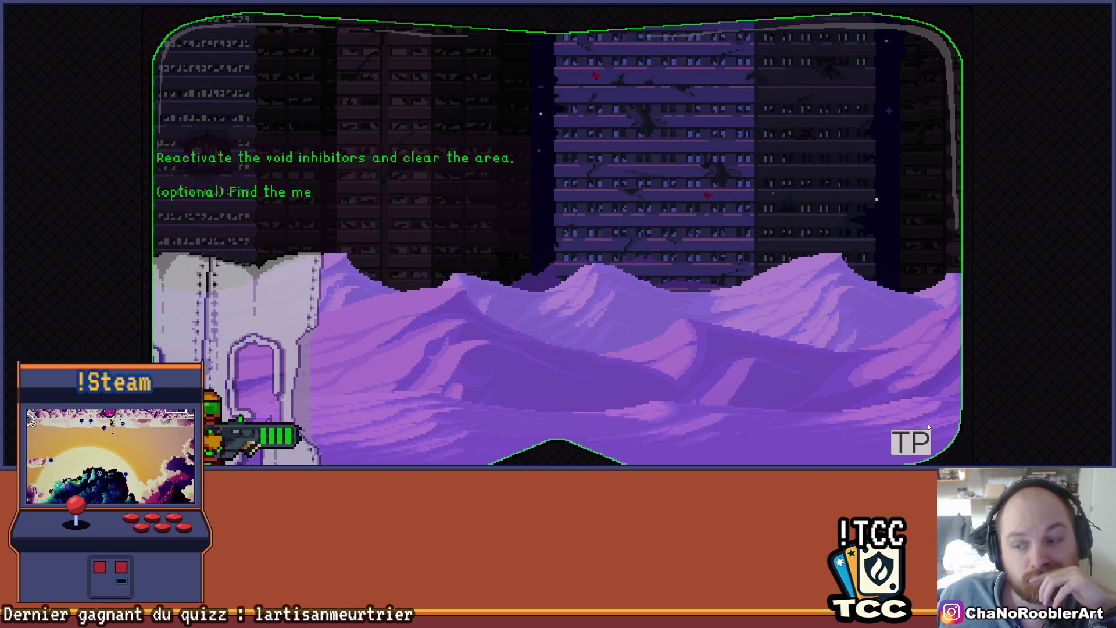
{"action": "key", "text": "Escape"}
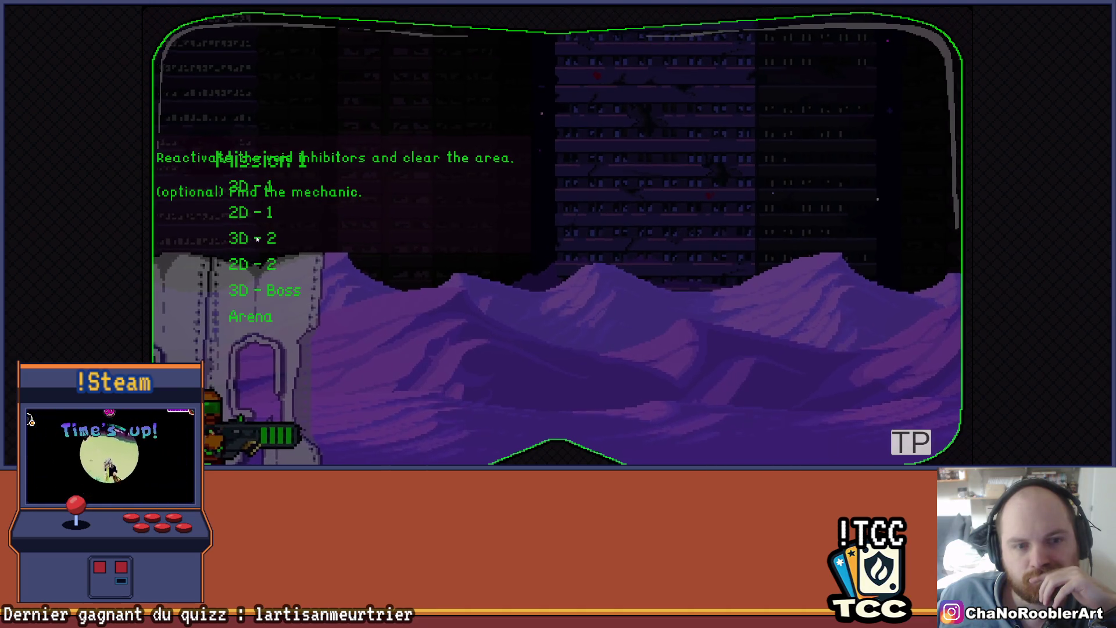
{"action": "left_click", "coordinate": [279, 261]}
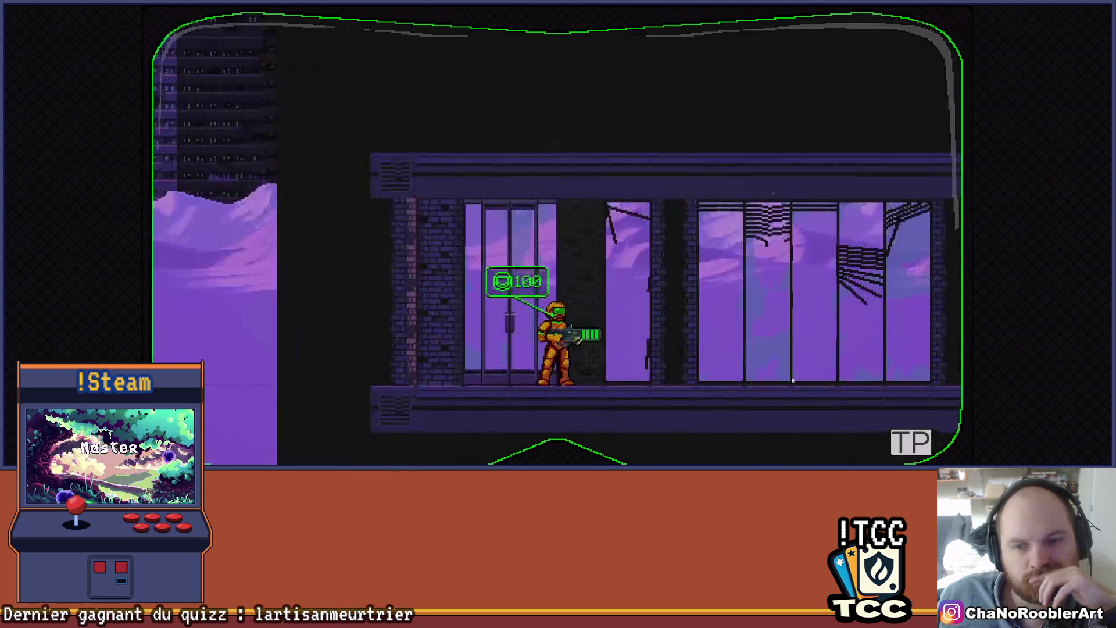
- Shoot the crate with several shots, then quit back to the Unity Editor
{"action": "key", "text": "Escape"}
{"action": "key", "text": "Escape"}
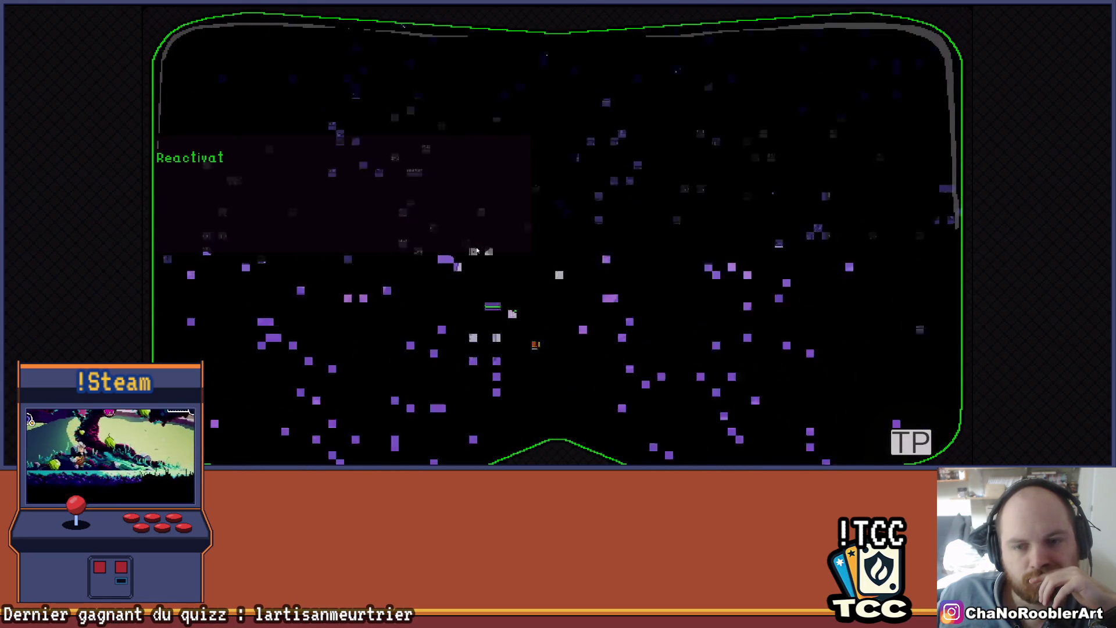
{"action": "left_click", "coordinate": [477, 250]}
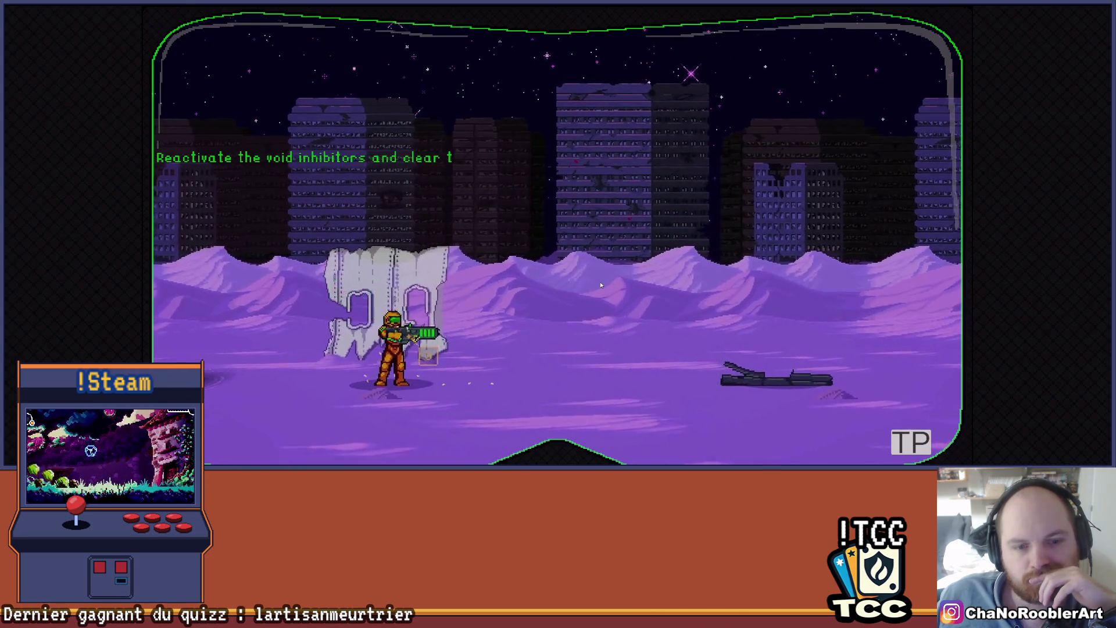
{"action": "left_click", "coordinate": [587, 290]}
{"action": "left_click", "coordinate": [537, 180]}
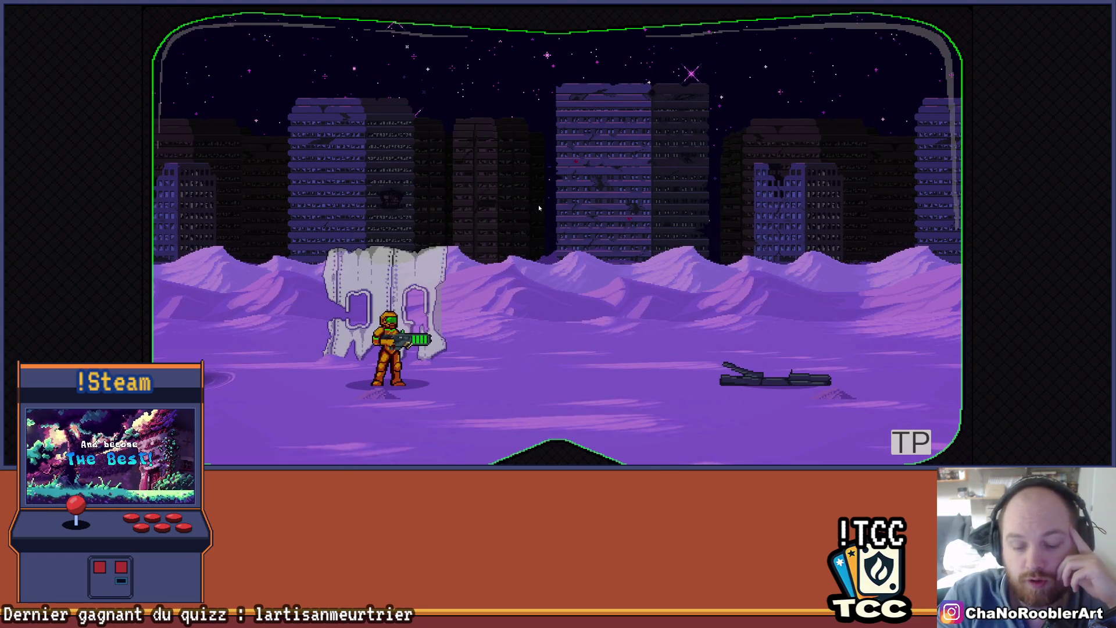
{"action": "key", "text": "ctrl+p"}
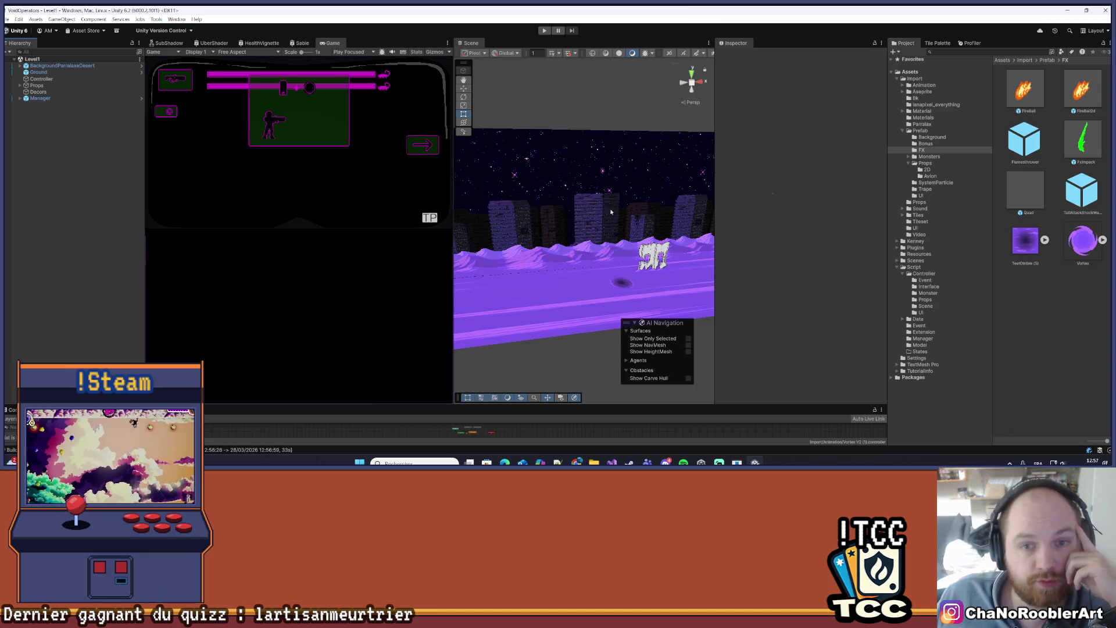
- Select and frame BackgroundParralaxeDesert, then scrub its Y position (briefly 8.17) to compare heights
{"action": "mouse_move", "coordinate": [575, 175]}
{"action": "left_mouse_down"}
{"action": "mouse_move", "coordinate": [598, 353]}
{"action": "mouse_move", "coordinate": [761, 312]}
{"action": "mouse_move", "coordinate": [609, 298]}
{"action": "mouse_move", "coordinate": [587, 252]}
{"action": "mouse_move", "coordinate": [605, 182]}
{"action": "mouse_move", "coordinate": [618, 214]}
{"action": "mouse_move", "coordinate": [575, 217]}
{"action": "mouse_move", "coordinate": [585, 227]}
{"action": "mouse_move", "coordinate": [558, 218]}
{"action": "mouse_move", "coordinate": [573, 249]}
{"action": "left_mouse_up"}
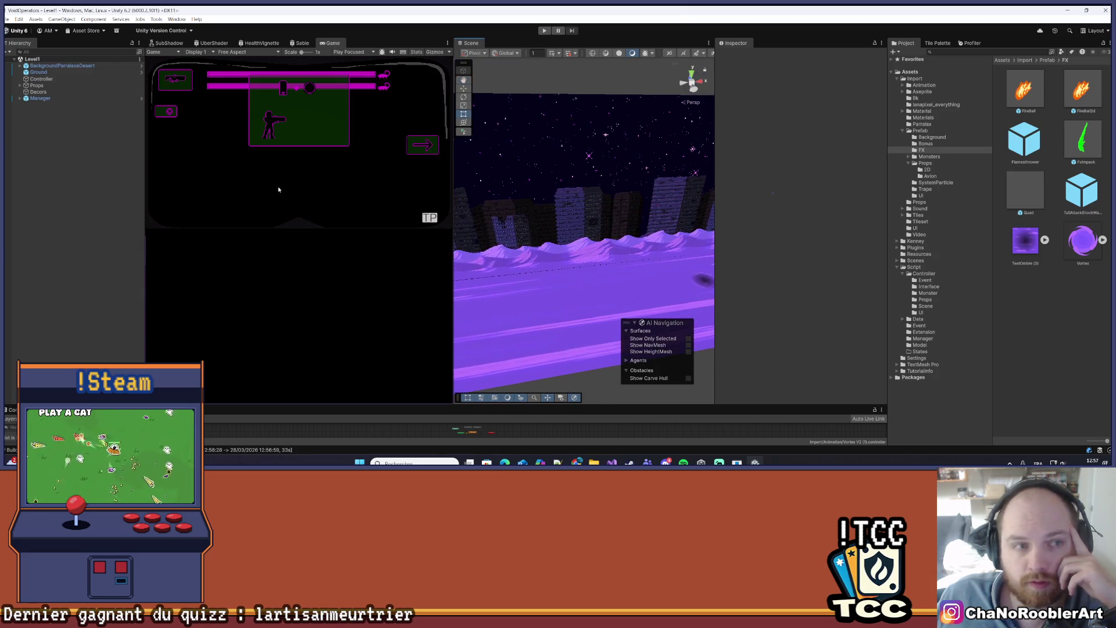
{"action": "double_click", "coordinate": [42, 66]}
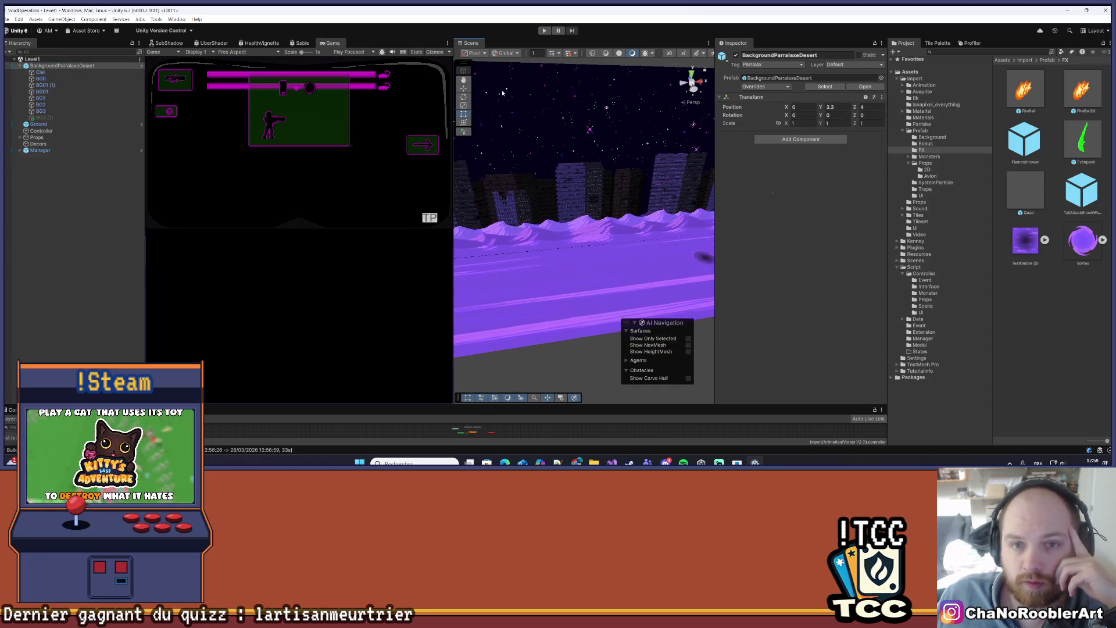
{"action": "key", "text": "f"}
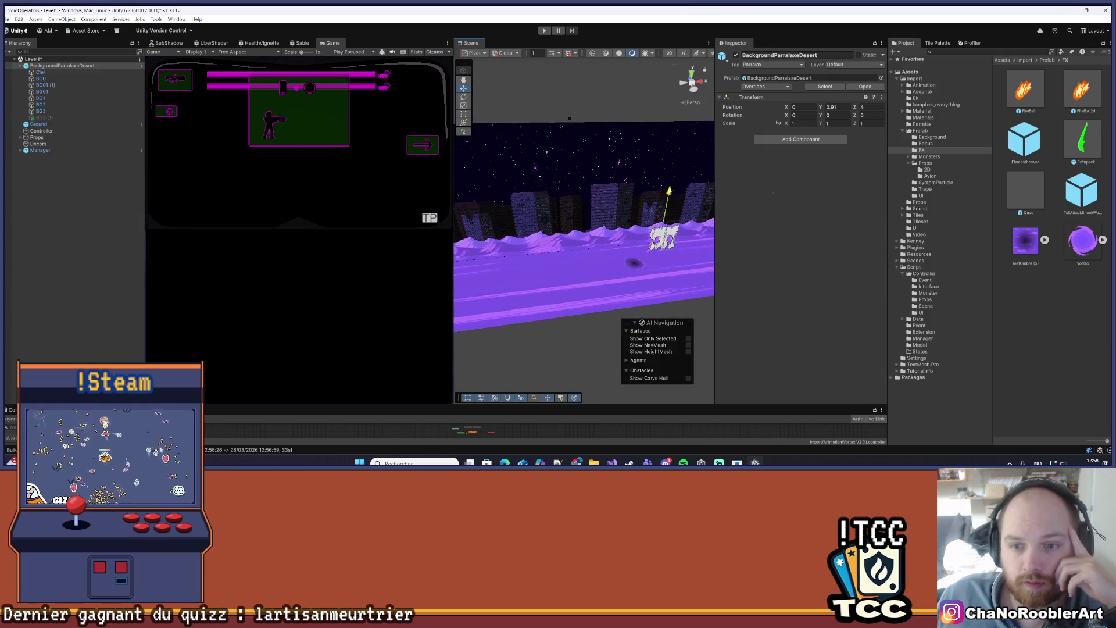
{"action": "mouse_move", "coordinate": [667, 195]}
{"action": "left_mouse_down"}
{"action": "mouse_move", "coordinate": [674, 78]}
{"action": "mouse_move", "coordinate": [639, 168]}
{"action": "mouse_move", "coordinate": [558, 217]}
{"action": "left_mouse_up"}
{"action": "scroll", "coordinate": [558, 217], "scroll_direction": "up", "scroll_amount": 5}
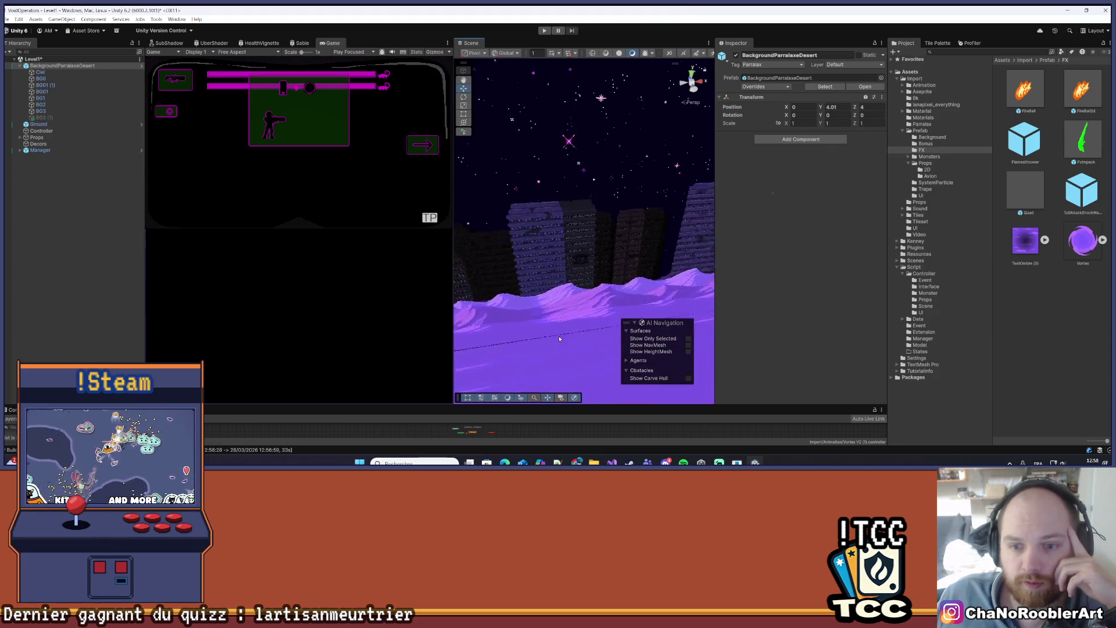
{"action": "scroll", "coordinate": [586, 205], "scroll_direction": "up", "scroll_amount": 5}
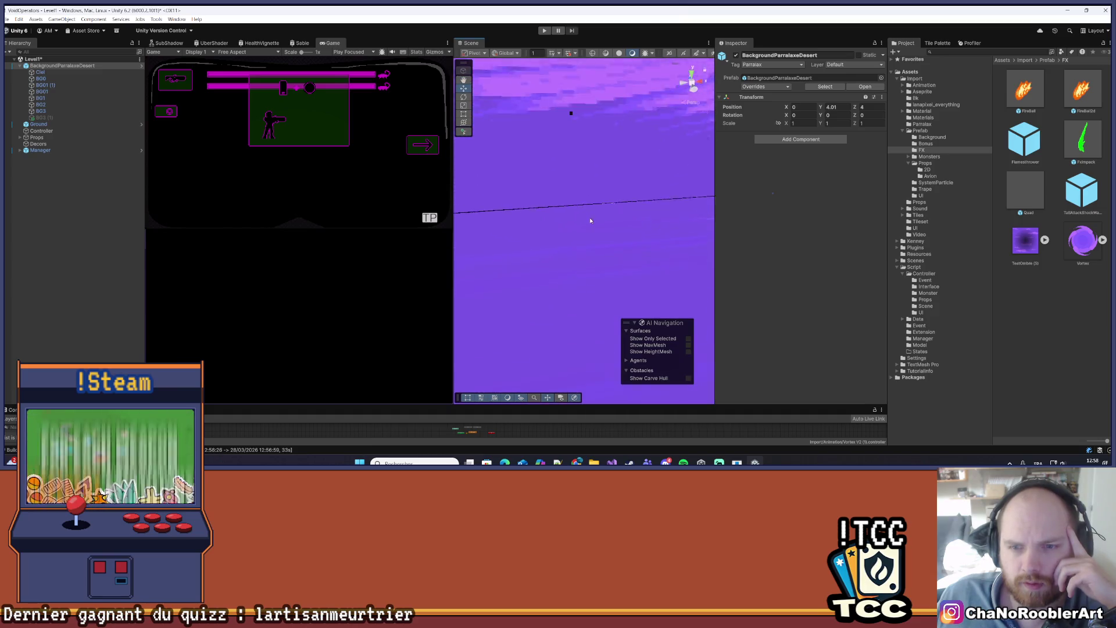
{"action": "key", "text": "q"}
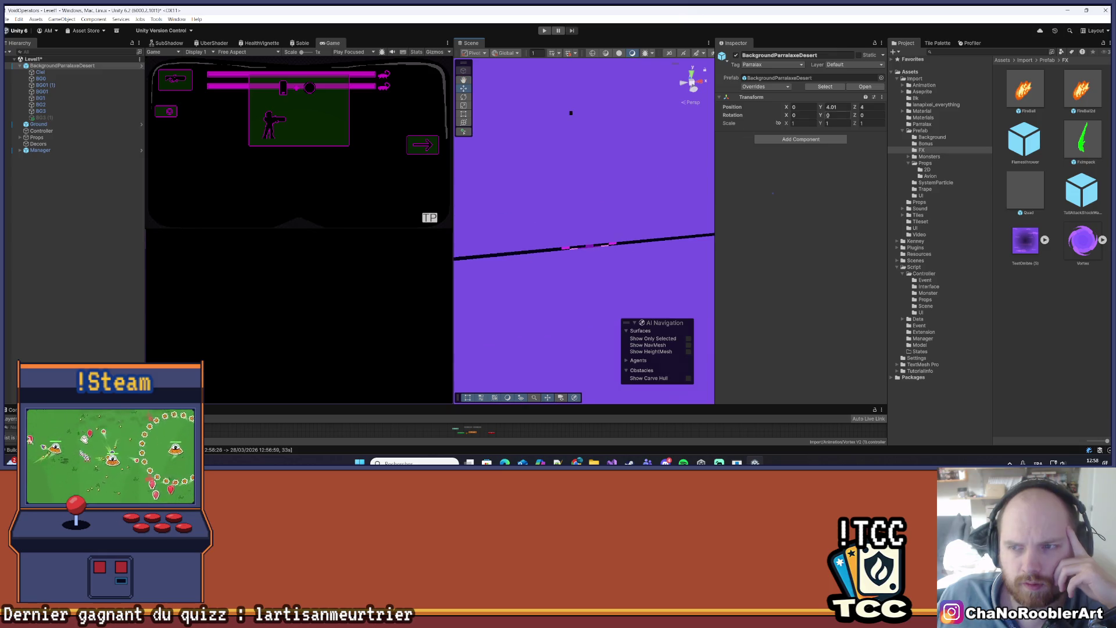
{"action": "left_click_drag", "start_coordinate": [814, 109], "coordinate": [819, 108]}
{"action": "scroll", "coordinate": [573, 332], "scroll_direction": "down", "scroll_amount": 10}
{"action": "scroll", "coordinate": [598, 254], "scroll_direction": "down", "scroll_amount": 5}
{"action": "mouse_move", "coordinate": [826, 109]}
{"action": "left_mouse_down"}
{"action": "mouse_move", "coordinate": [895, 111]}
{"action": "mouse_move", "coordinate": [818, 98]}
{"action": "left_mouse_up"}
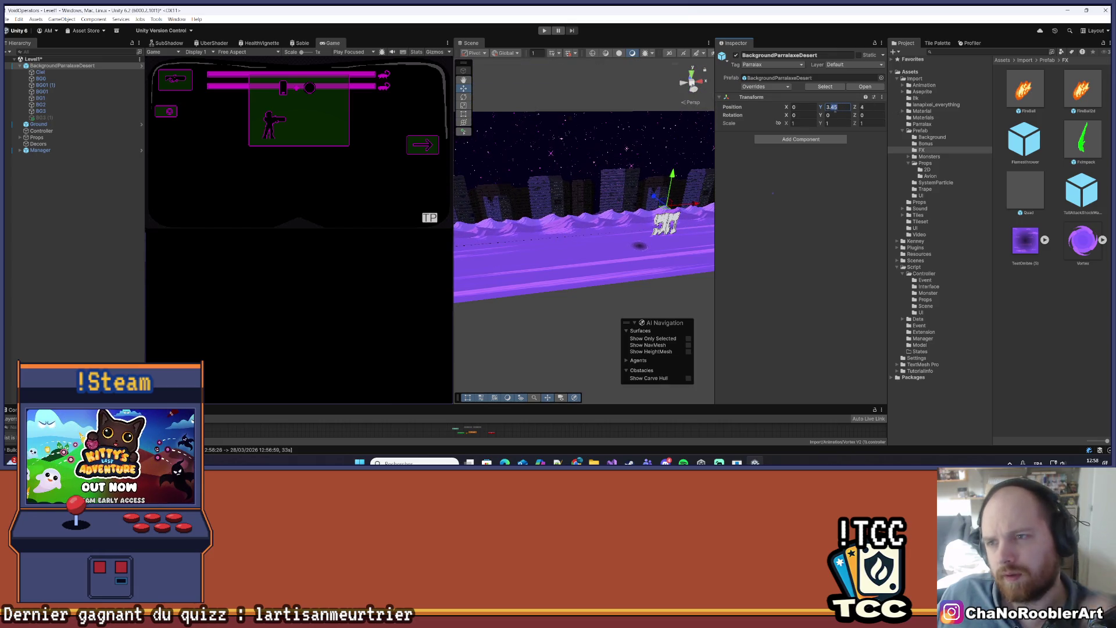
- Enter 3.3 as the background's Y position, then inspect the Ground and BG3 objects
{"action": "type", "text": "3.3"}
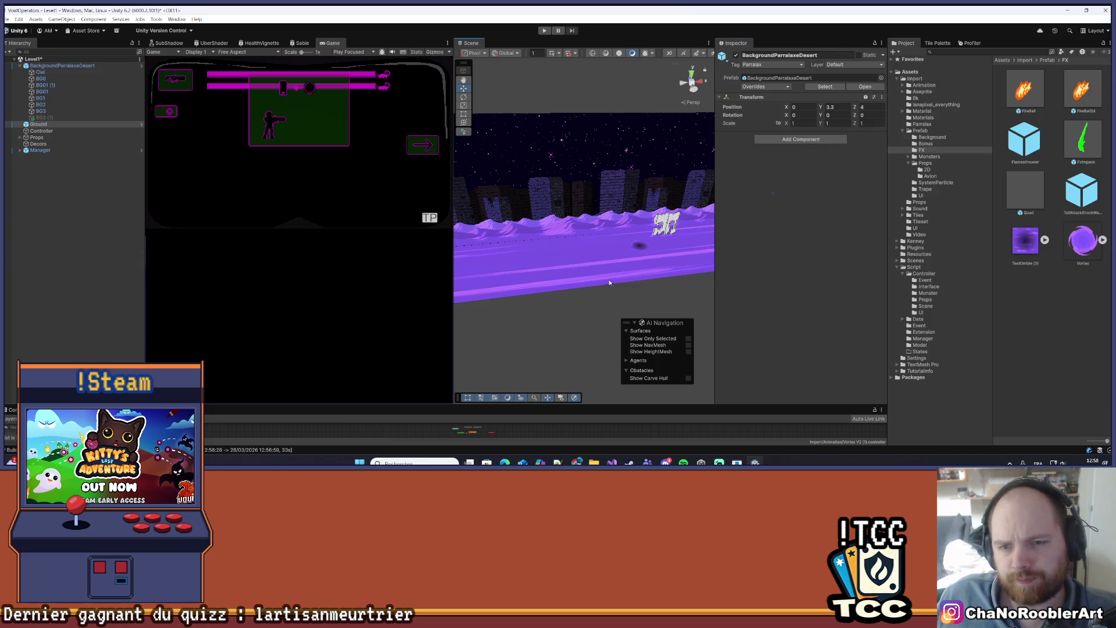
{"action": "left_click", "coordinate": [610, 283]}
{"action": "scroll", "coordinate": [562, 242], "scroll_direction": "up", "scroll_amount": 8}
{"action": "mouse_move", "coordinate": [553, 280]}
{"action": "left_mouse_down"}
{"action": "mouse_move", "coordinate": [586, 237]}
{"action": "mouse_move", "coordinate": [572, 227]}
{"action": "mouse_move", "coordinate": [599, 215]}
{"action": "mouse_move", "coordinate": [591, 224]}
{"action": "left_mouse_up"}
{"action": "left_click", "coordinate": [568, 286]}
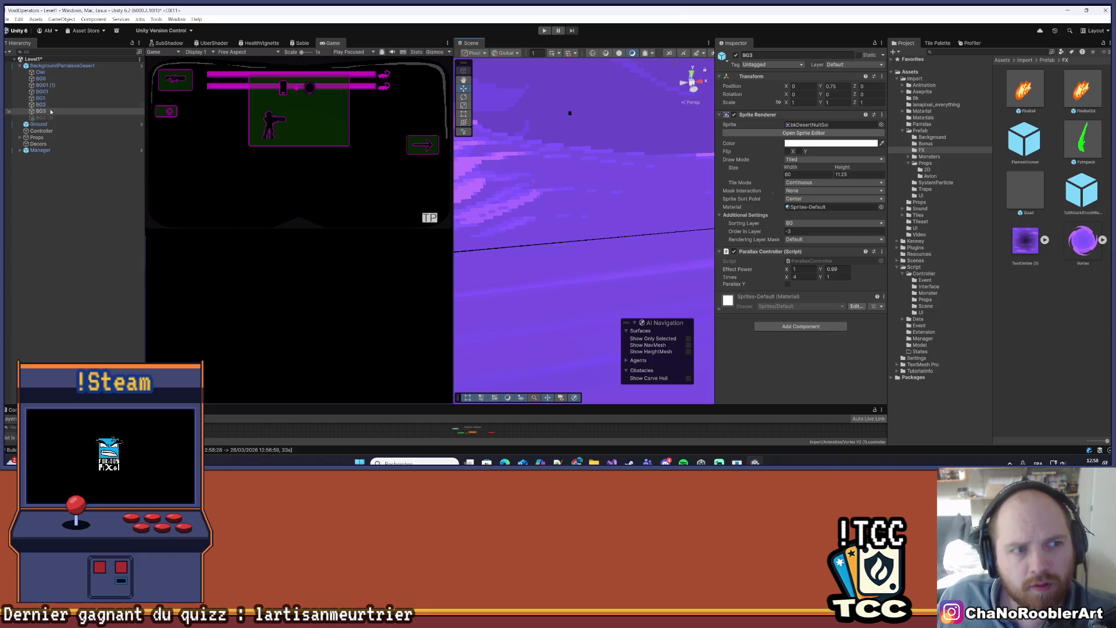
{"action": "left_click", "coordinate": [41, 124]}
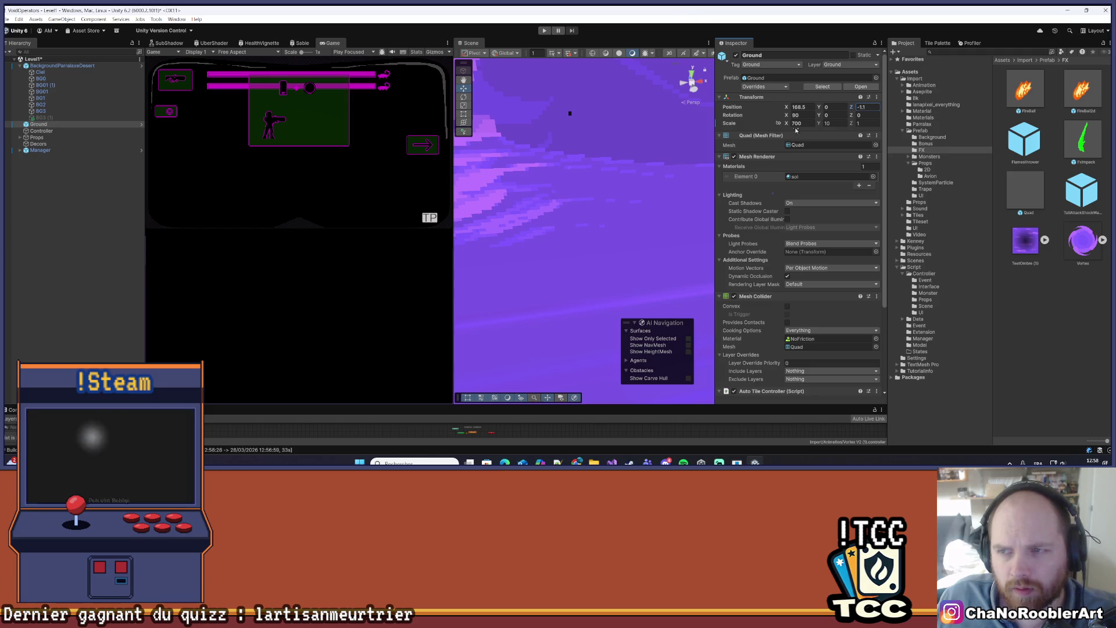
- Pan the scene, clear the selection, and save the Level1 scene with Ctrl+S
{"action": "scroll", "coordinate": [512, 263], "scroll_direction": "down", "scroll_amount": 5}
{"action": "scroll", "coordinate": [513, 262], "scroll_direction": "down", "scroll_amount": 5}
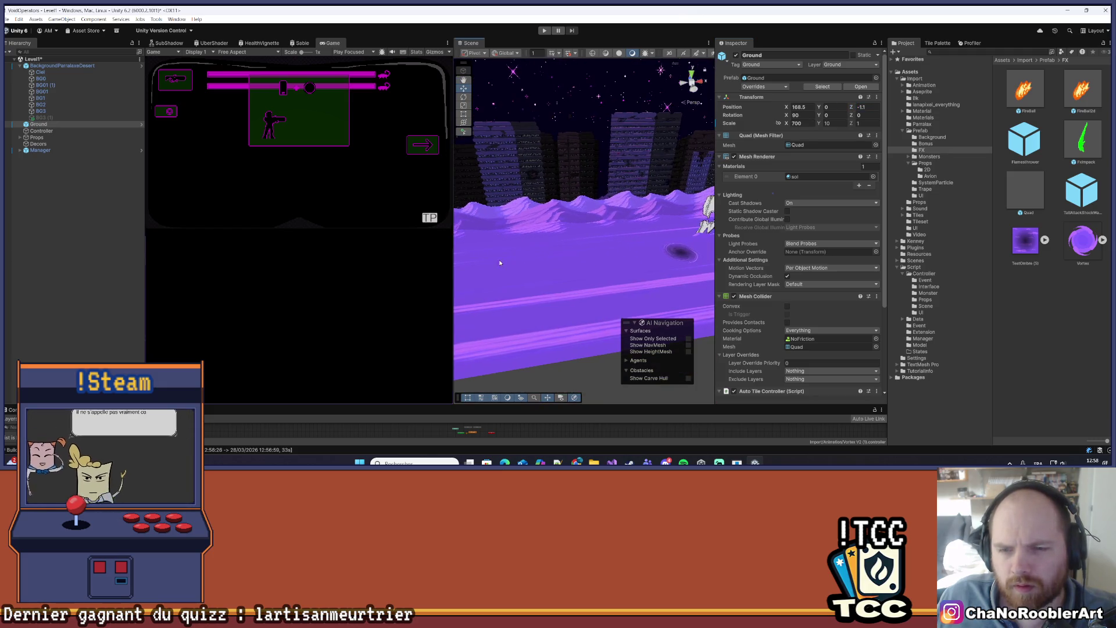
{"action": "mouse_move", "coordinate": [599, 265]}
{"action": "left_mouse_down"}
{"action": "mouse_move", "coordinate": [495, 256]}
{"action": "mouse_move", "coordinate": [527, 256]}
{"action": "left_mouse_up"}
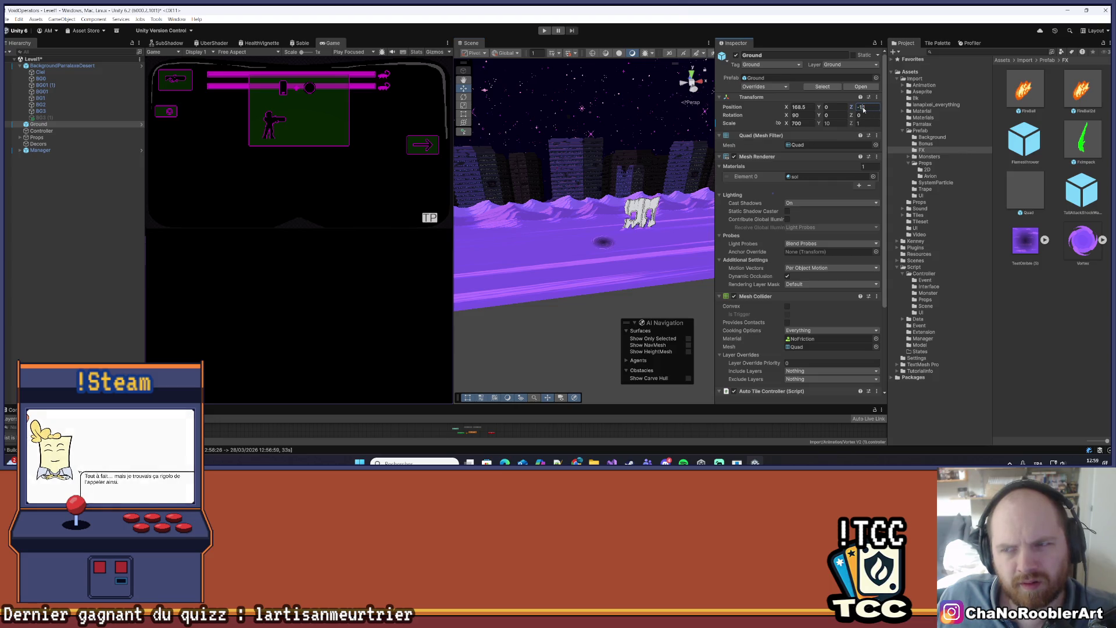
{"action": "left_click", "coordinate": [513, 118]}
{"action": "key", "text": "ctrl+s"}
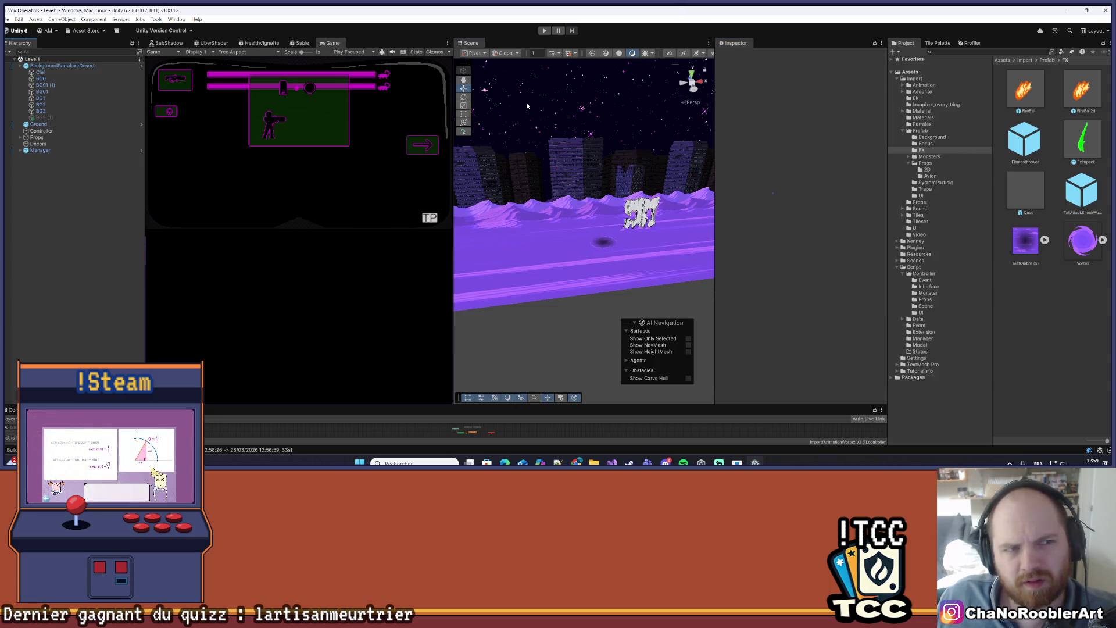
{"action": "left_click", "coordinate": [544, 30]}
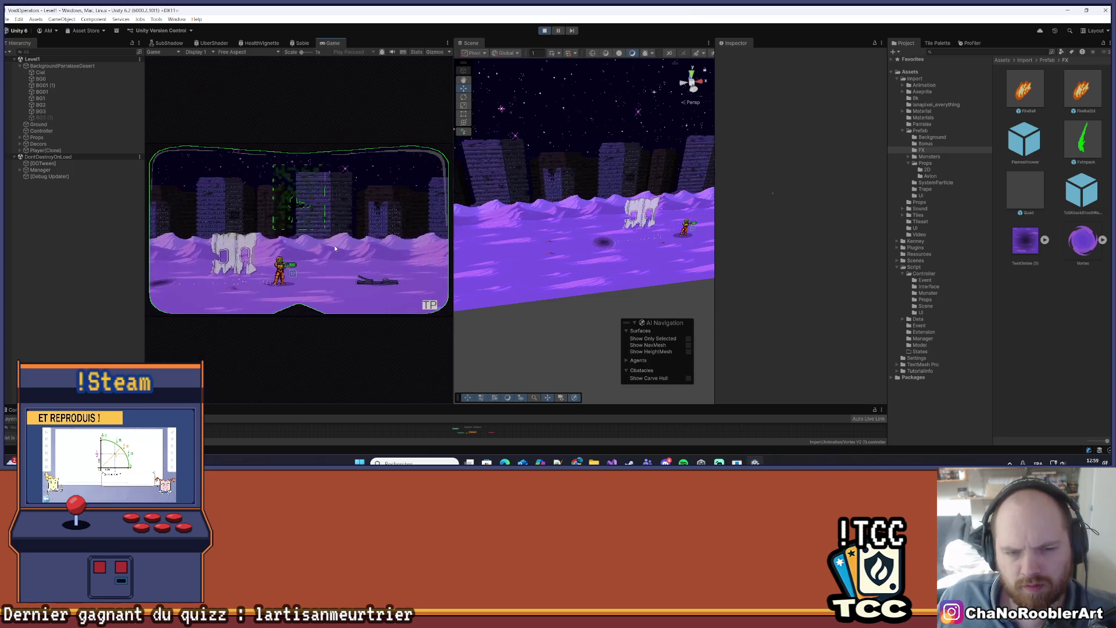
{"action": "key", "text": "a"}
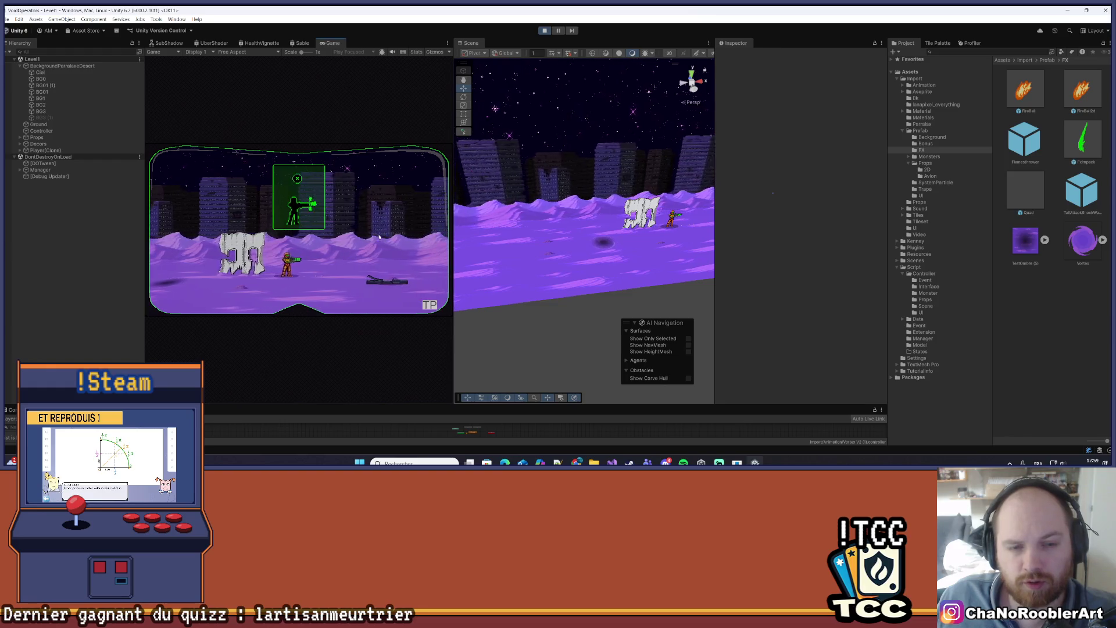
{"action": "left_click", "coordinate": [545, 31]}
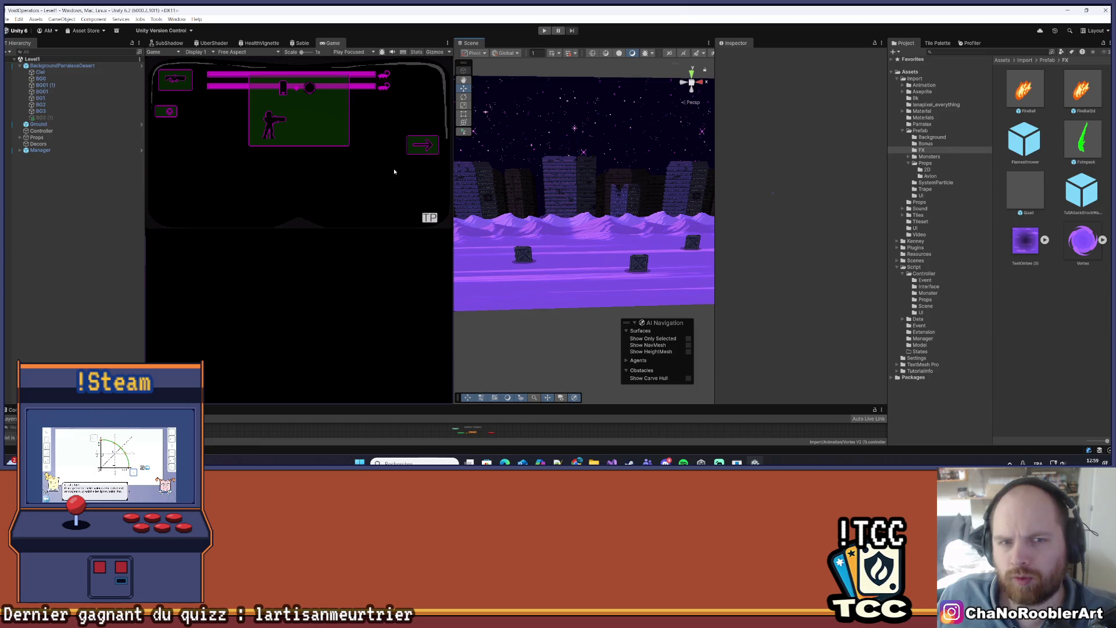
- Dock the Scene view beside the Game tab and pan it over the background
{"action": "left_click_drag", "start_coordinate": [480, 45], "coordinate": [387, 43]}
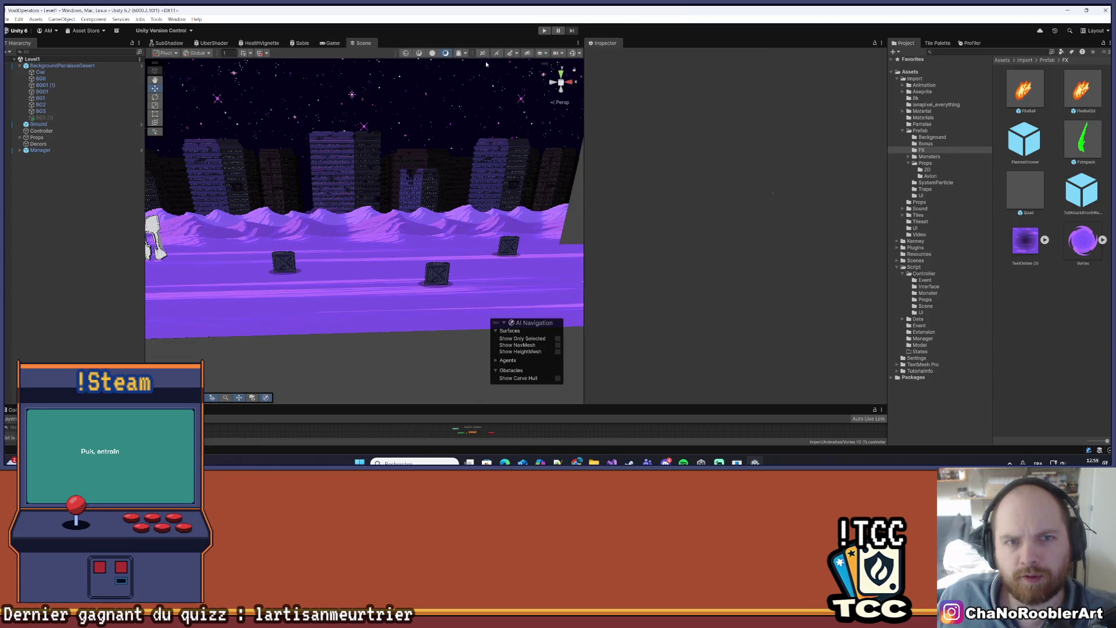
{"action": "scroll", "coordinate": [380, 218], "scroll_direction": "down", "scroll_amount": 5}
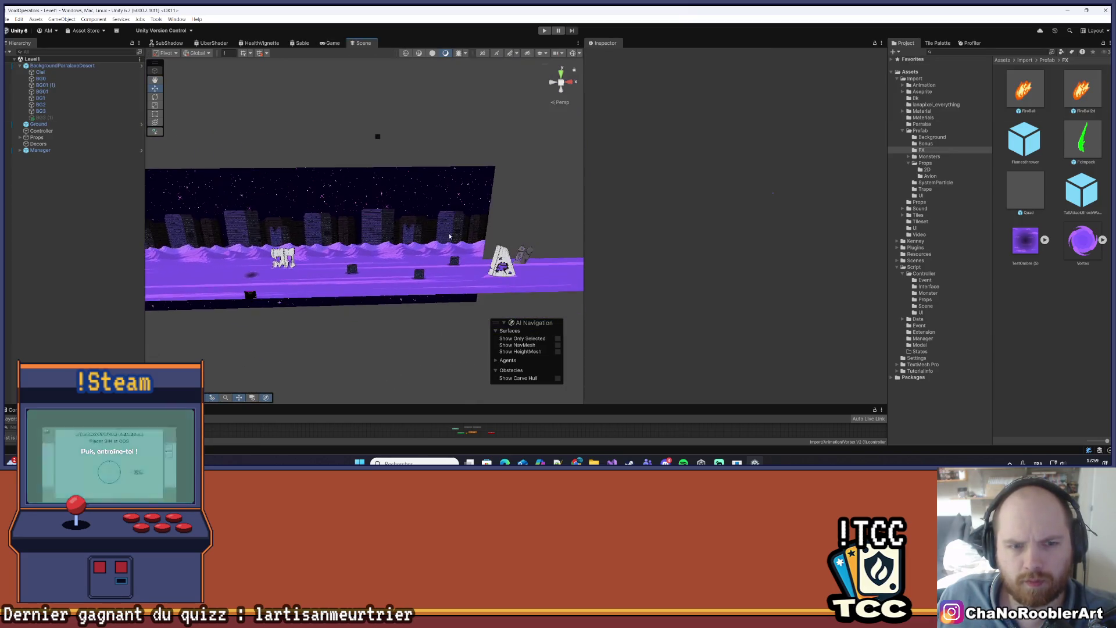
{"action": "key", "text": "w"}
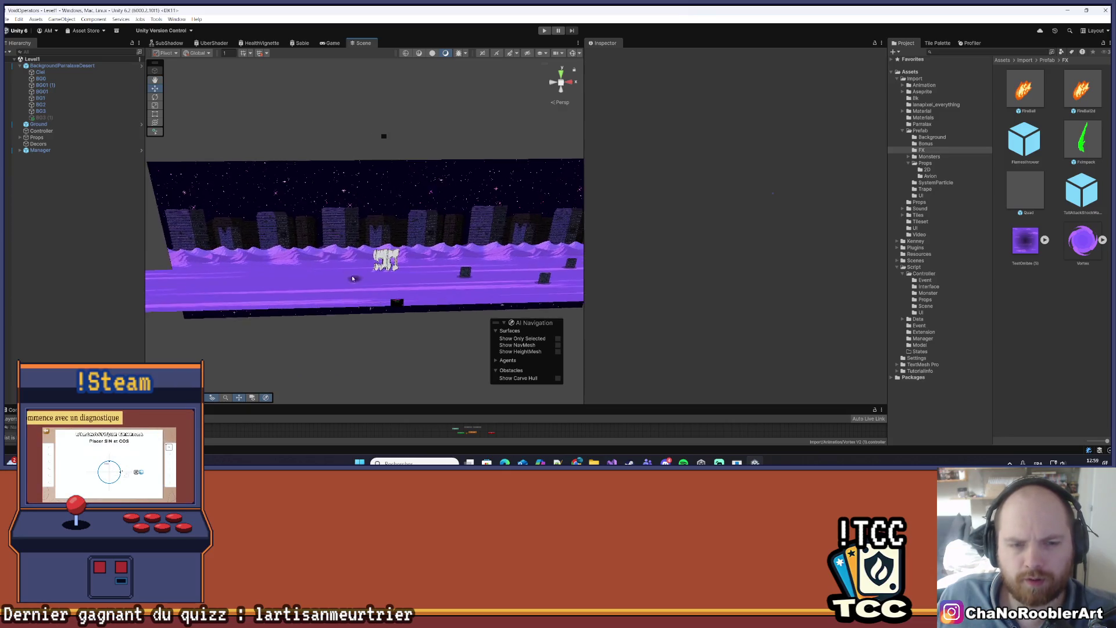
{"action": "scroll", "coordinate": [445, 244], "scroll_direction": "up", "scroll_amount": 10}
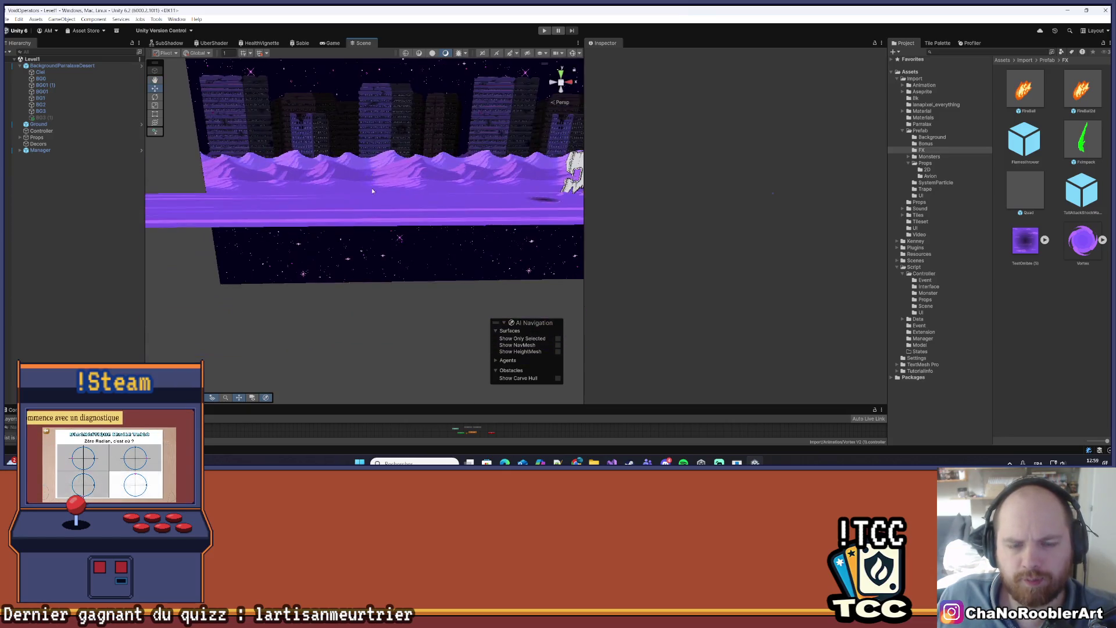
{"action": "left_click_drag", "start_coordinate": [384, 211], "coordinate": [353, 232]}
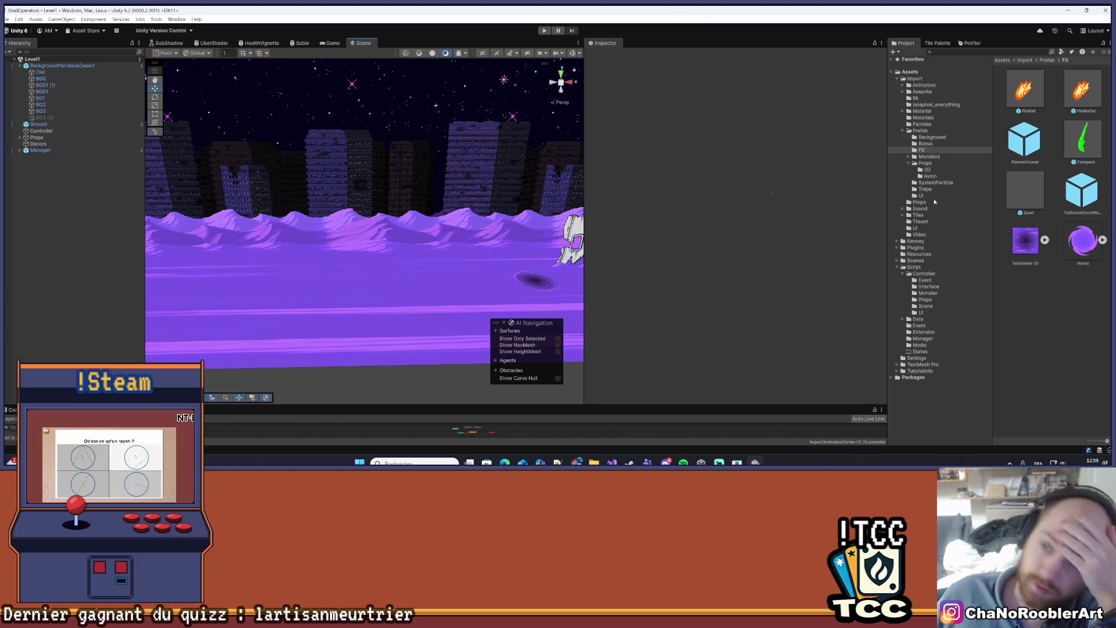
- Browse the UI and Import folders to show Assets/Import/Prefab in the Project browser
{"action": "left_click", "coordinate": [935, 196]}
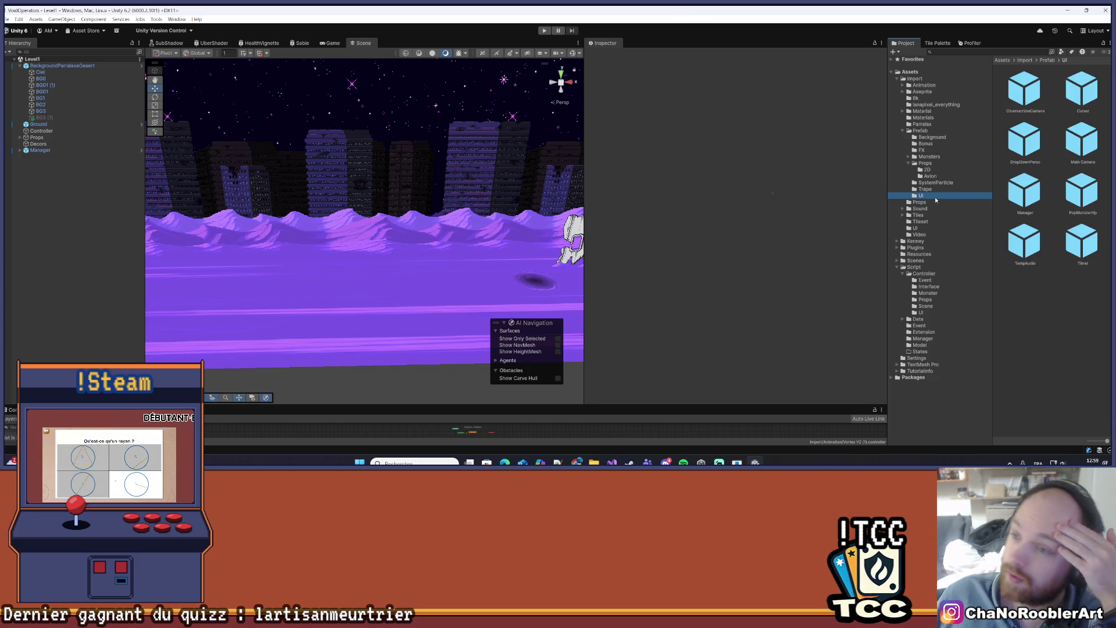
{"action": "left_click", "coordinate": [921, 79]}
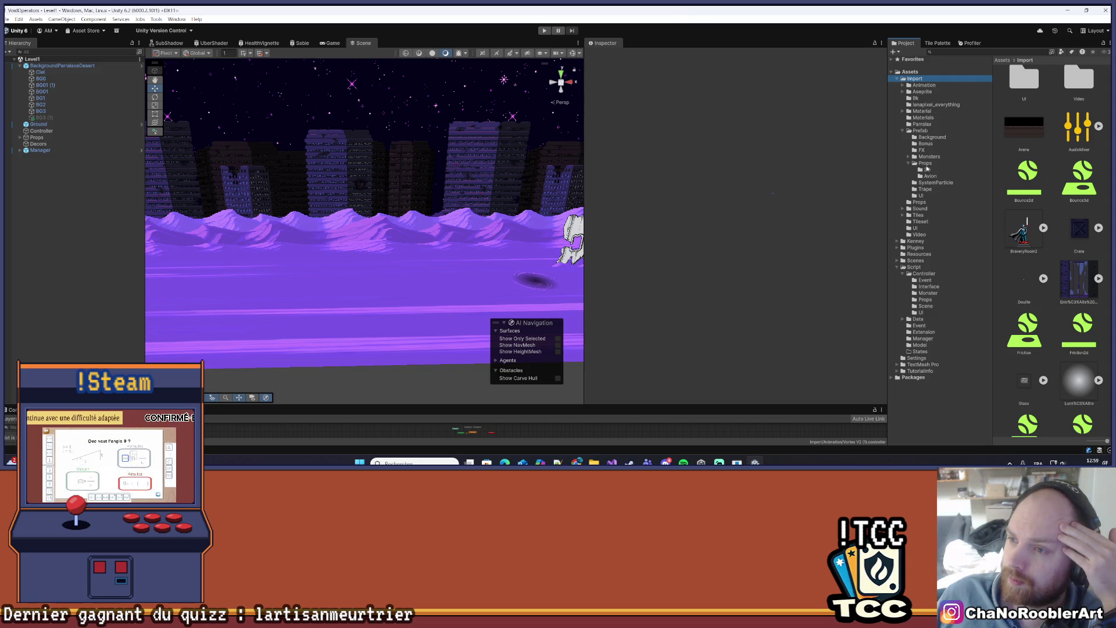
{"action": "left_click", "coordinate": [928, 132]}
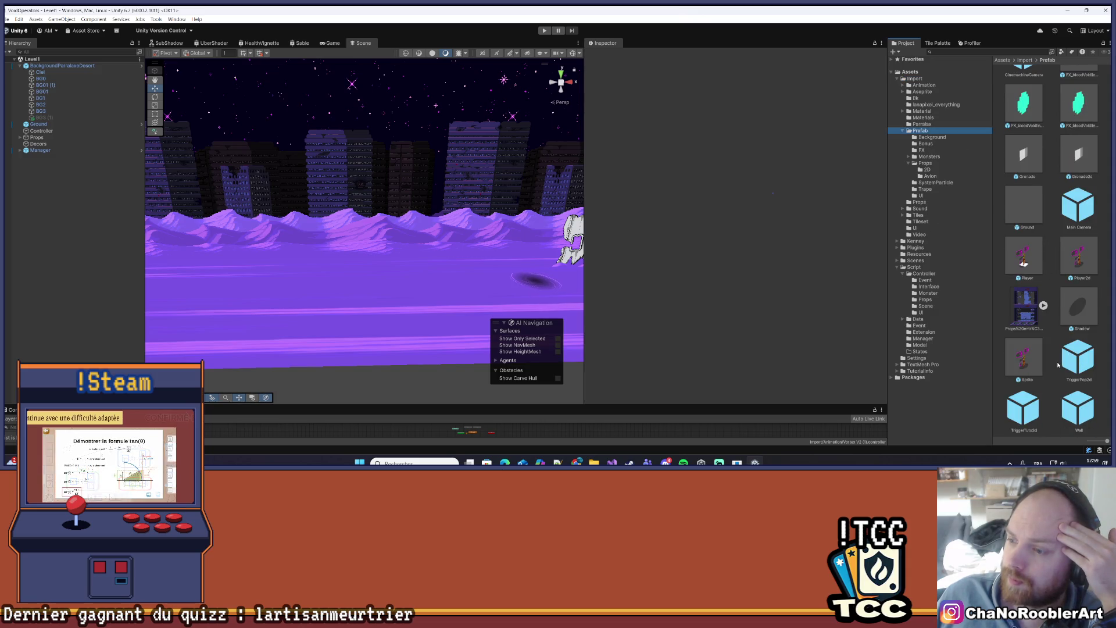
{"action": "scroll", "coordinate": [1049, 261], "scroll_direction": "up", "scroll_amount": 5}
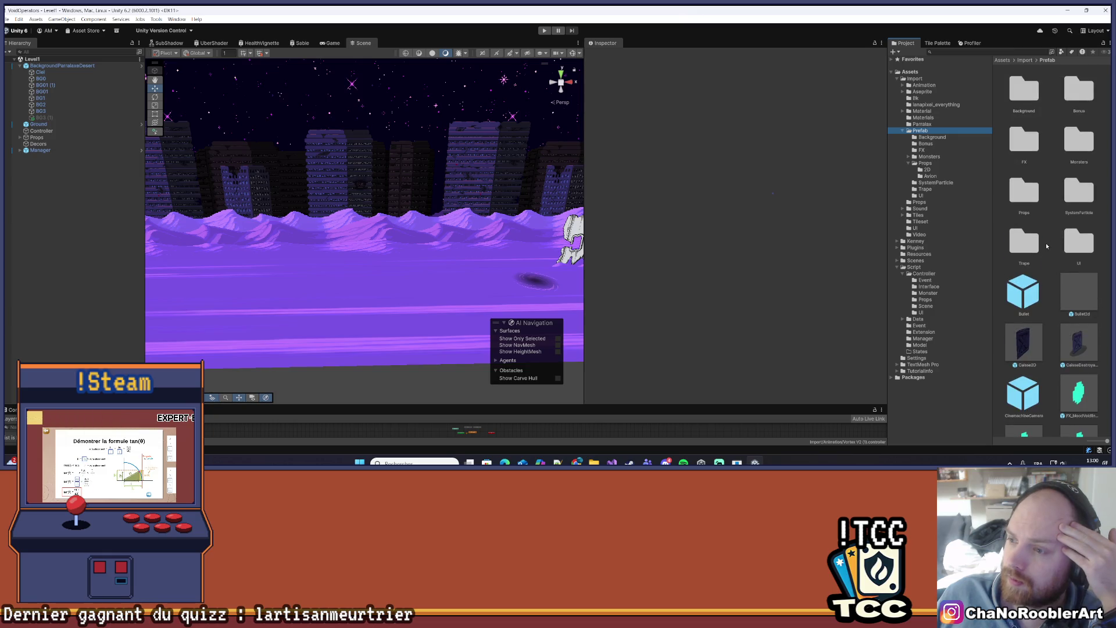
- Place an ObstacleTraversable prefab from the Props folder into the scene
{"action": "double_click", "coordinate": [1022, 198]}
{"action": "scroll", "coordinate": [1081, 232], "scroll_direction": "down", "scroll_amount": 3}
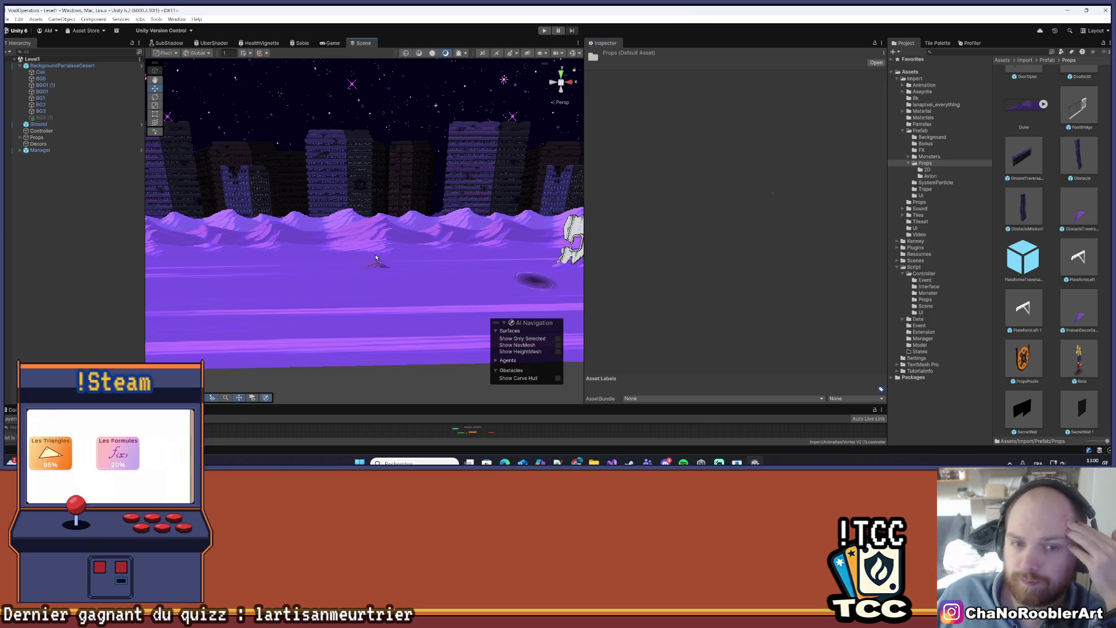
{"action": "left_click_drag", "start_coordinate": [375, 257], "coordinate": [376, 257]}
{"action": "left_click", "coordinate": [872, 106]}
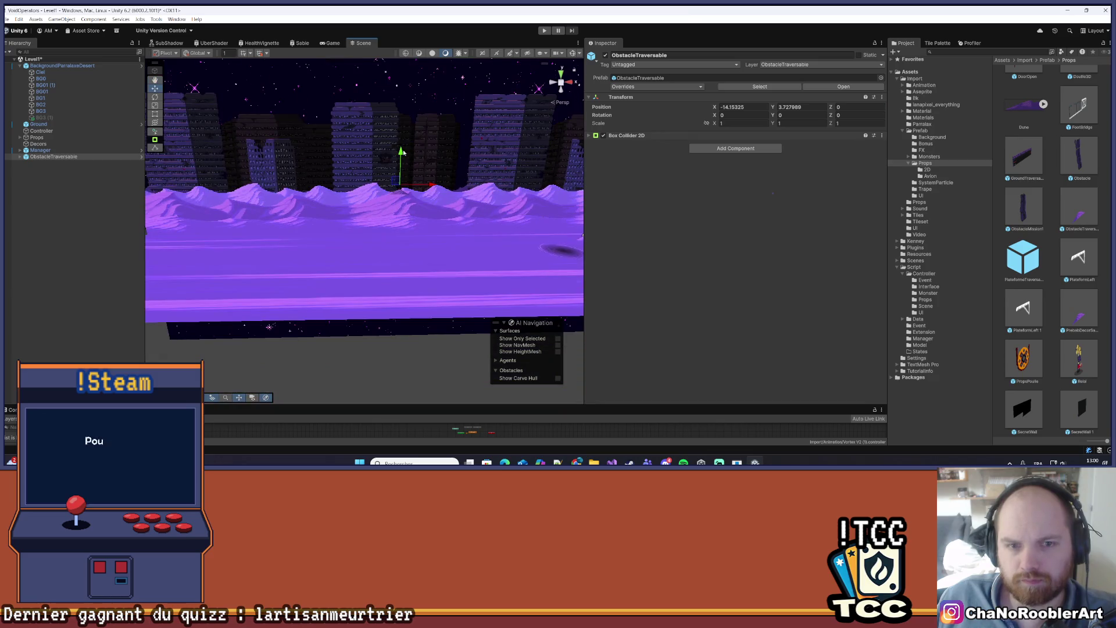
{"action": "left_click_drag", "start_coordinate": [396, 150], "coordinate": [397, 175]}
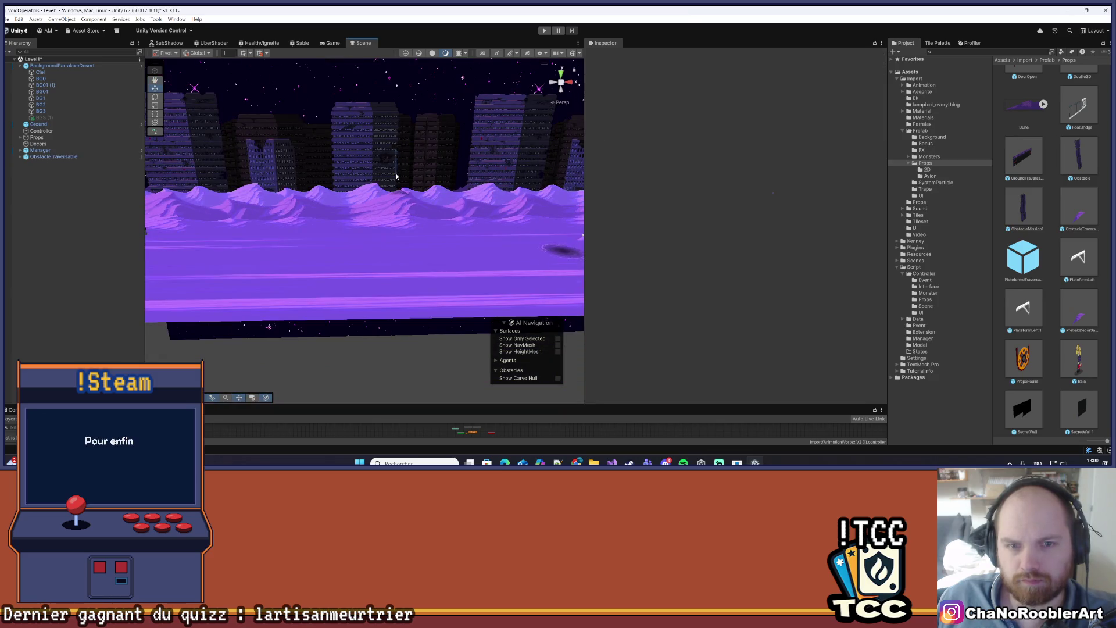
- Unpack ObstacleTraversable from its prefab and lower it along Y to 0.54
{"action": "right_click", "coordinate": [49, 158]}
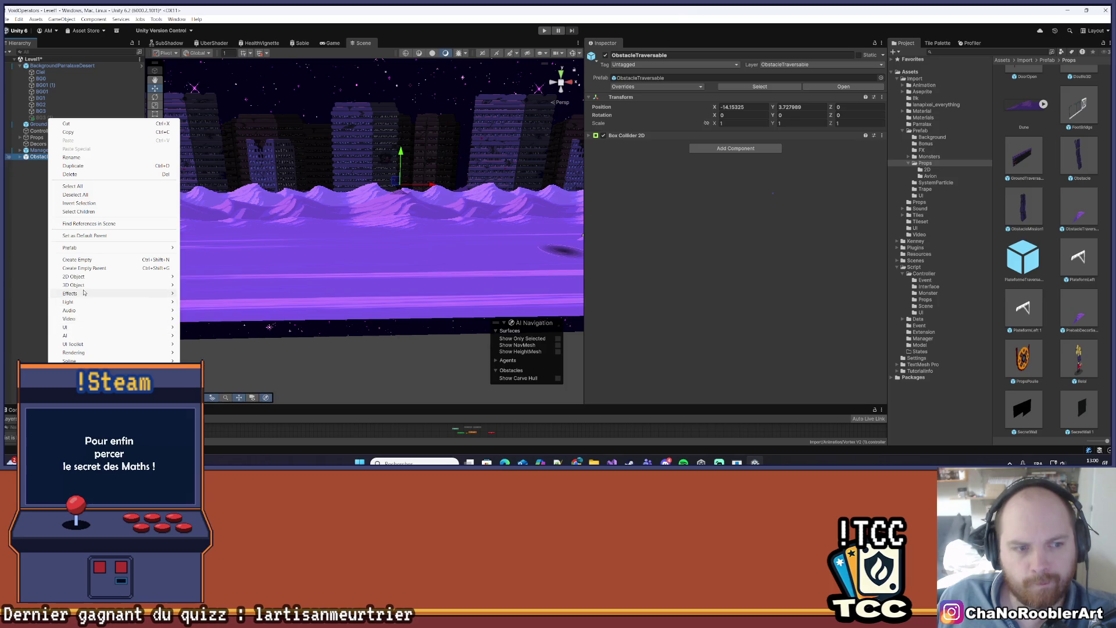
{"action": "mouse_move", "coordinate": [170, 248]}
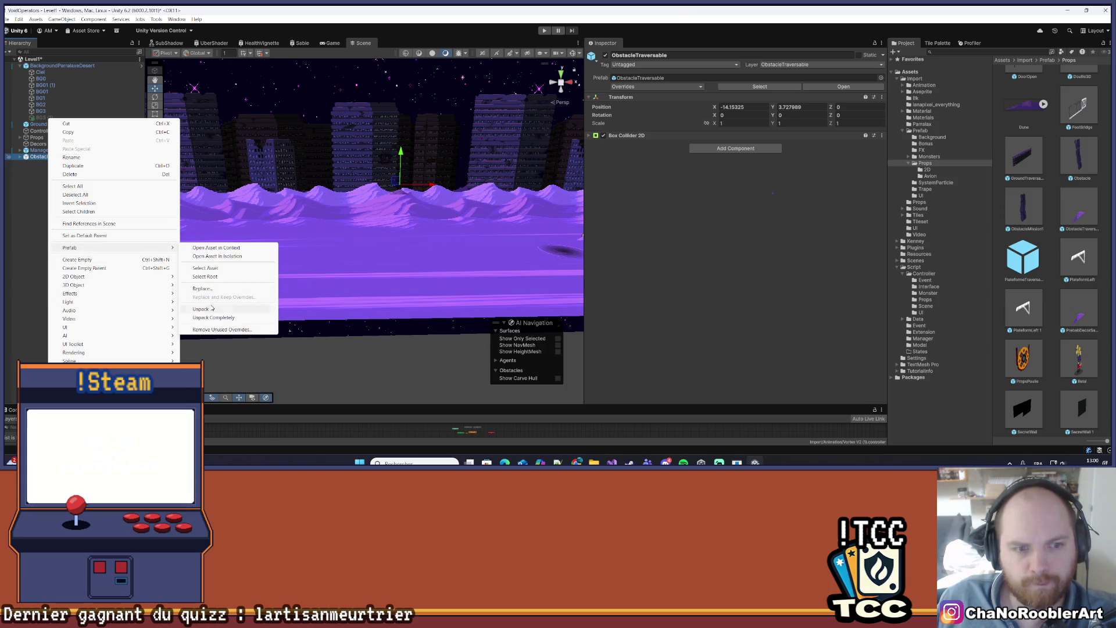
{"action": "left_click", "coordinate": [200, 309]}
{"action": "left_click_drag", "start_coordinate": [398, 160], "coordinate": [398, 220]}
{"action": "scroll", "coordinate": [229, 205], "scroll_direction": "up", "scroll_amount": 5}
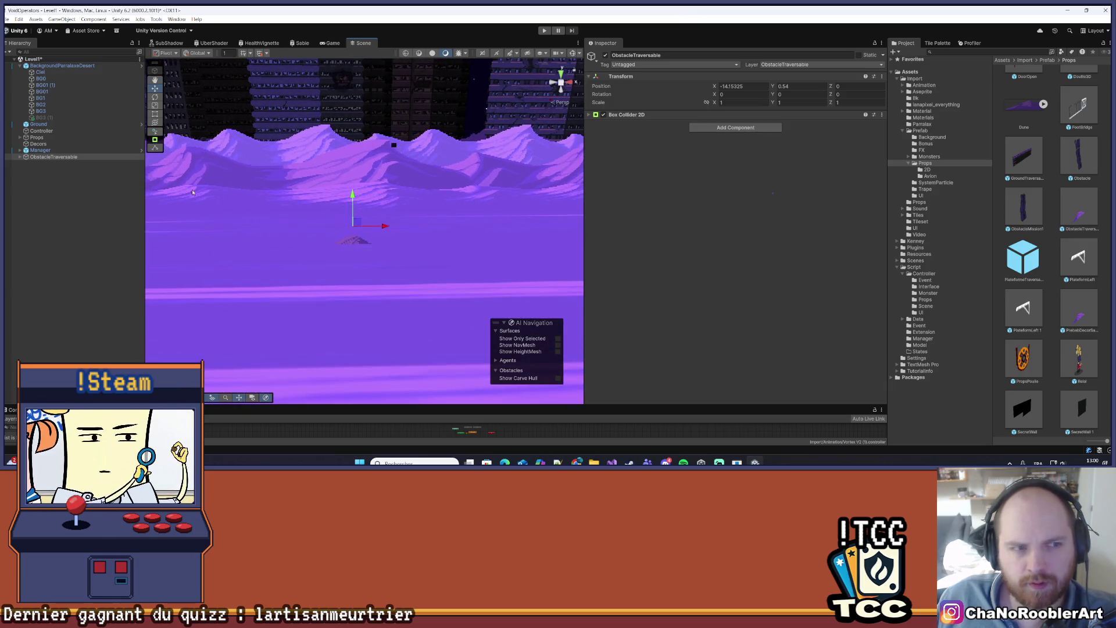
- Duplicate PropsDiverses and move the copy right, with its Z position at about 0.54
{"action": "left_click", "coordinate": [20, 157]}
{"action": "left_click", "coordinate": [53, 163]}
{"action": "key", "text": "ctrl+d"}
{"action": "left_click_drag", "start_coordinate": [380, 226], "coordinate": [431, 226]}
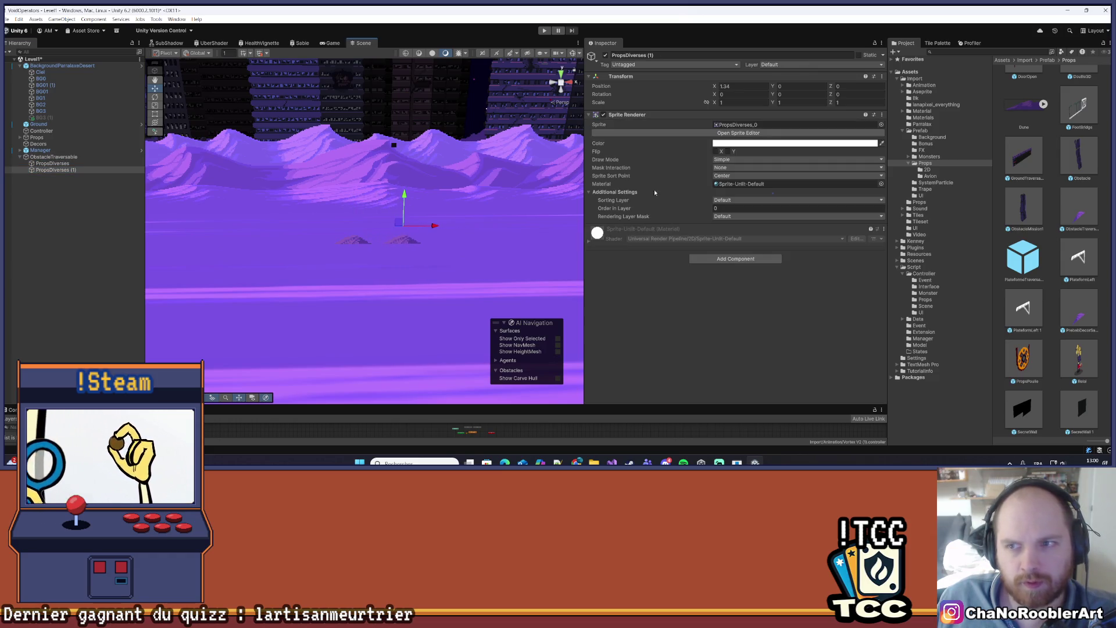
{"action": "left_click_drag", "start_coordinate": [831, 86], "coordinate": [843, 88]}
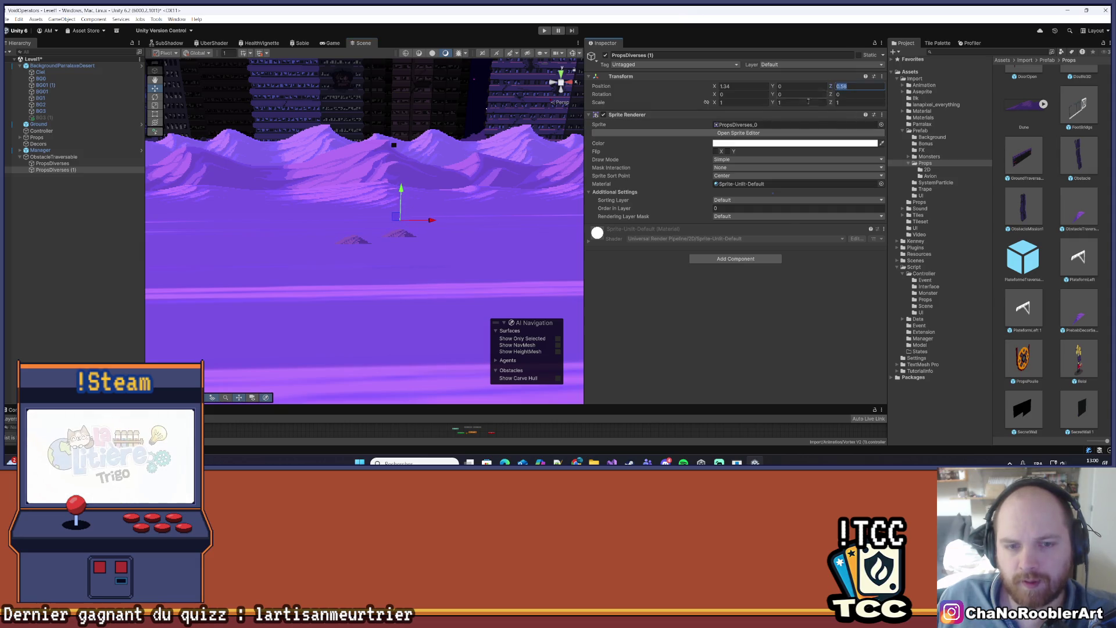
{"action": "mouse_move", "coordinate": [429, 222]}
{"action": "left_mouse_down"}
{"action": "mouse_move", "coordinate": [343, 232]}
{"action": "mouse_move", "coordinate": [296, 221]}
{"action": "mouse_move", "coordinate": [430, 220]}
{"action": "left_mouse_up"}
- Duplicate PropsDiverses (1) again and place the copy at Z about -0.4
{"action": "left_click", "coordinate": [291, 202]}
{"action": "left_click", "coordinate": [291, 202]}
{"action": "key", "text": "ctrl+d"}
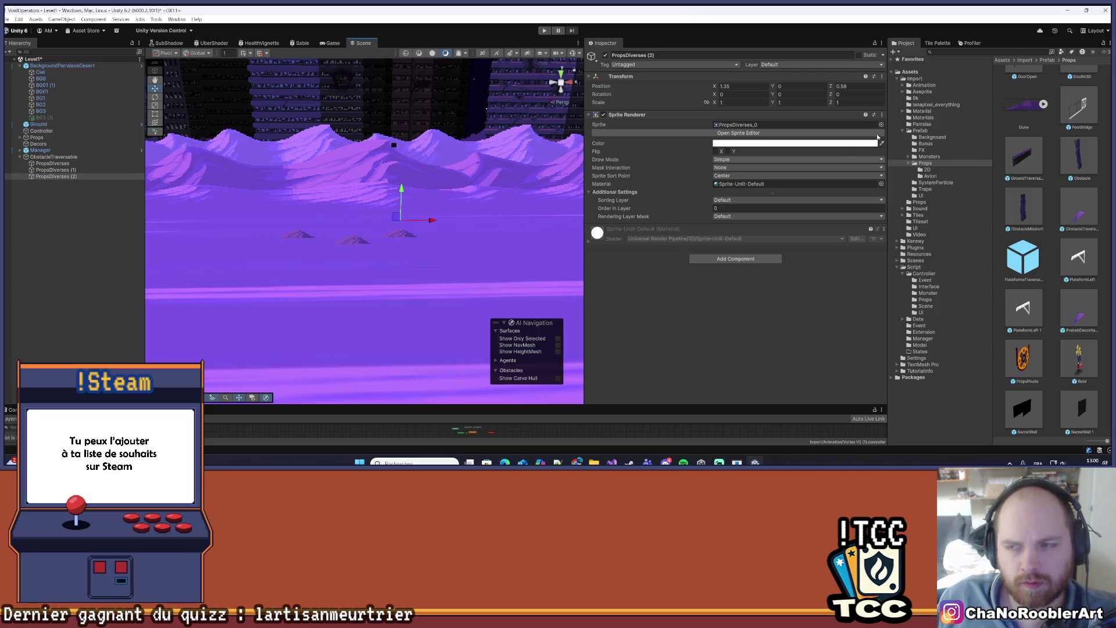
{"action": "left_click_drag", "start_coordinate": [831, 86], "coordinate": [815, 86]}
{"action": "mouse_move", "coordinate": [356, 243]}
{"action": "left_mouse_down"}
{"action": "mouse_move", "coordinate": [348, 279]}
{"action": "mouse_move", "coordinate": [372, 273]}
{"action": "mouse_move", "coordinate": [379, 216]}
{"action": "mouse_move", "coordinate": [379, 293]}
{"action": "mouse_move", "coordinate": [380, 257]}
{"action": "left_mouse_up"}
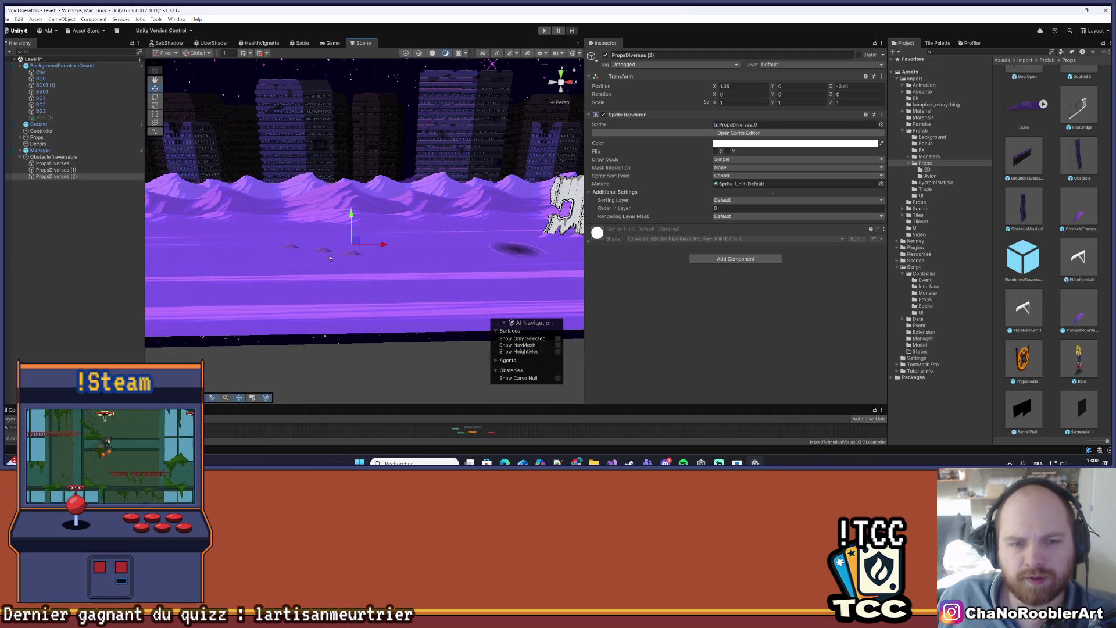
- Make two more prop duplicates, sliding one to the left along the ground
{"action": "scroll", "coordinate": [338, 257], "scroll_direction": "up", "scroll_amount": 3}
{"action": "key", "text": "ctrl+d"}
{"action": "mouse_move", "coordinate": [414, 243]}
{"action": "left_mouse_down"}
{"action": "mouse_move", "coordinate": [359, 235]}
{"action": "mouse_move", "coordinate": [358, 278]}
{"action": "mouse_move", "coordinate": [327, 293]}
{"action": "mouse_move", "coordinate": [421, 287]}
{"action": "mouse_move", "coordinate": [388, 278]}
{"action": "left_mouse_up"}
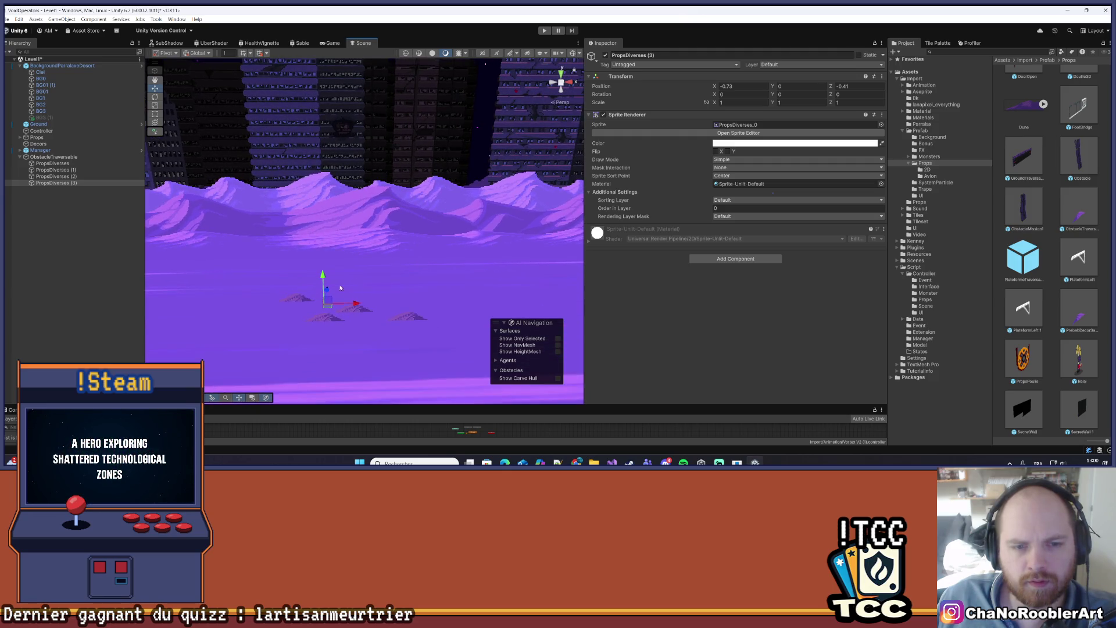
{"action": "key", "text": "ctrl+d"}
{"action": "scroll", "coordinate": [401, 279], "scroll_direction": "down", "scroll_amount": 3}
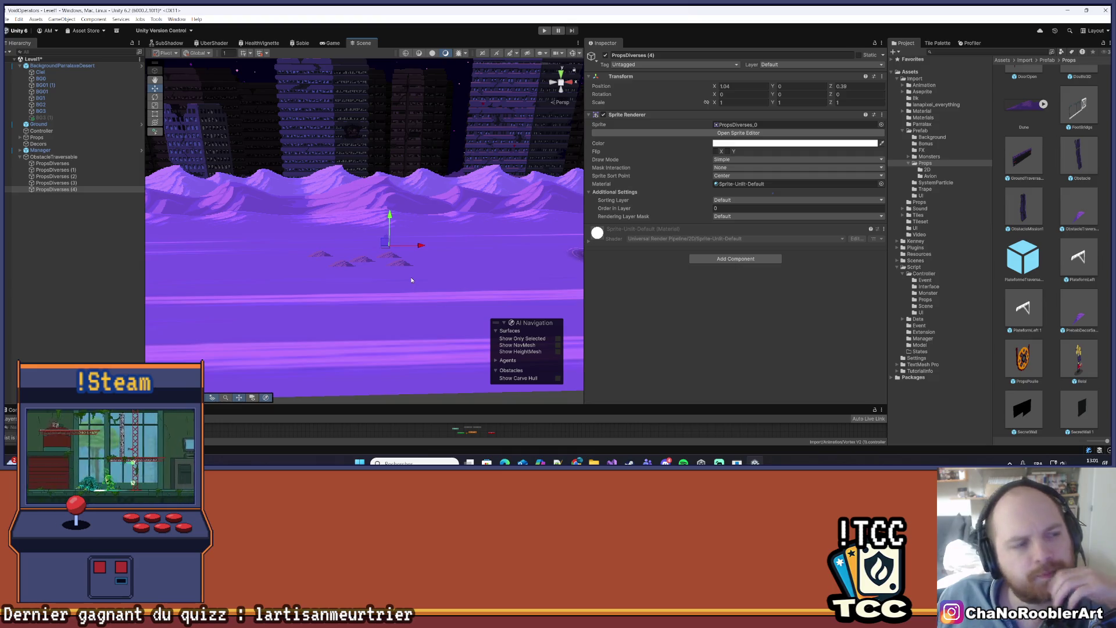
{"action": "mouse_move", "coordinate": [363, 246]}
{"action": "left_mouse_down"}
{"action": "mouse_move", "coordinate": [375, 292]}
{"action": "mouse_move", "coordinate": [373, 278]}
{"action": "left_mouse_up"}
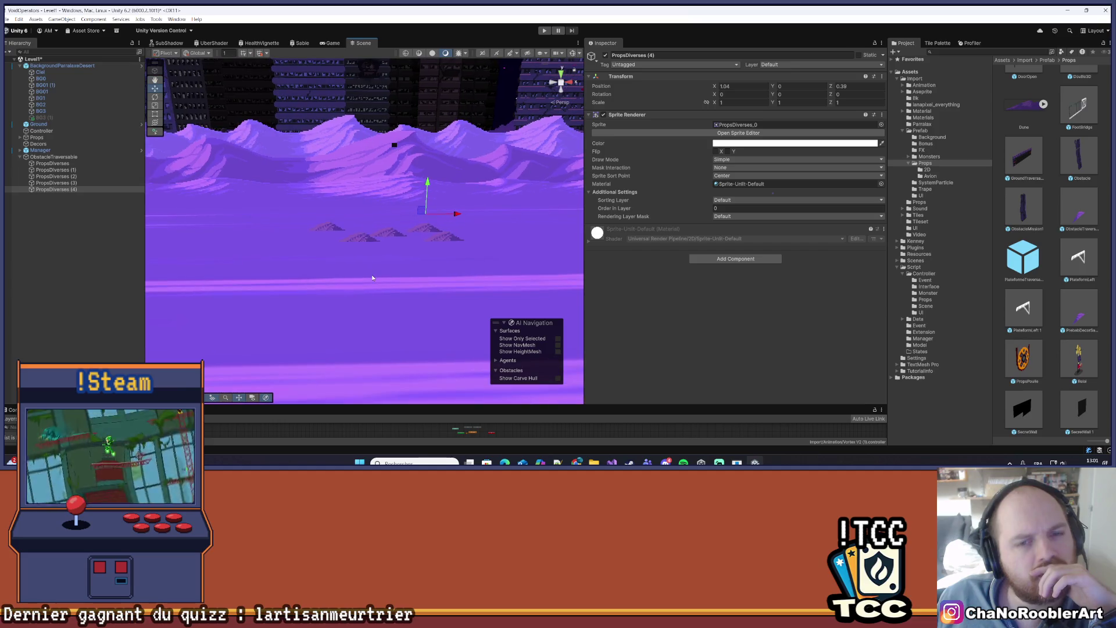
{"action": "scroll", "coordinate": [372, 277], "scroll_direction": "down", "scroll_amount": 5}
{"action": "mouse_move", "coordinate": [443, 219]}
{"action": "left_mouse_down"}
{"action": "mouse_move", "coordinate": [434, 246]}
{"action": "mouse_move", "coordinate": [427, 235]}
{"action": "mouse_move", "coordinate": [426, 319]}
{"action": "mouse_move", "coordinate": [405, 258]}
{"action": "mouse_move", "coordinate": [341, 262]}
{"action": "left_mouse_up"}
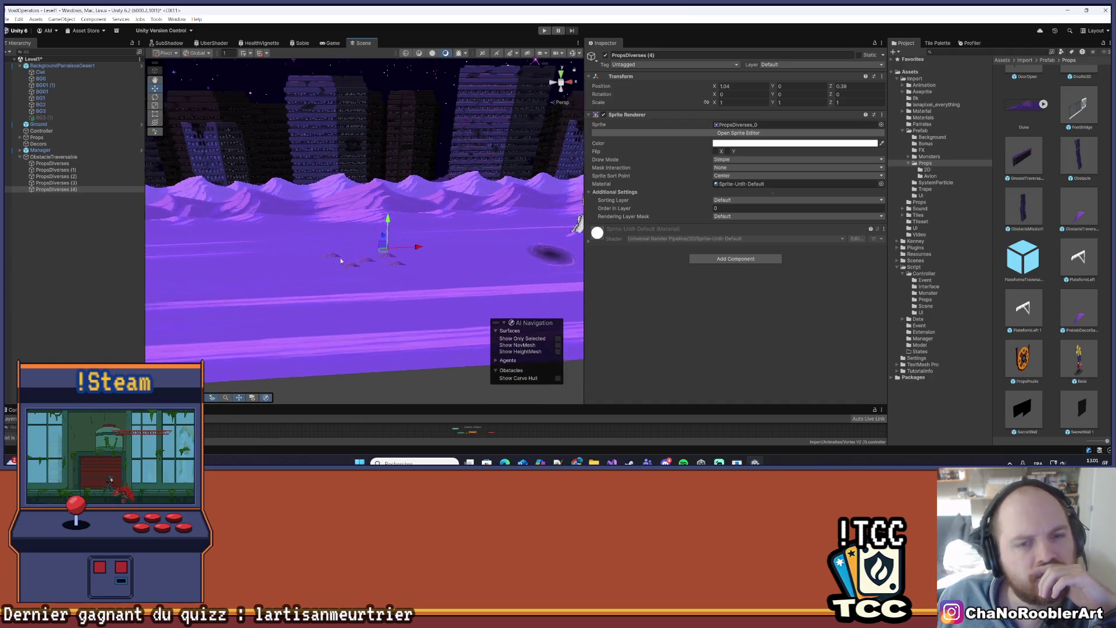
{"action": "scroll", "coordinate": [333, 271], "scroll_direction": "up", "scroll_amount": 2}
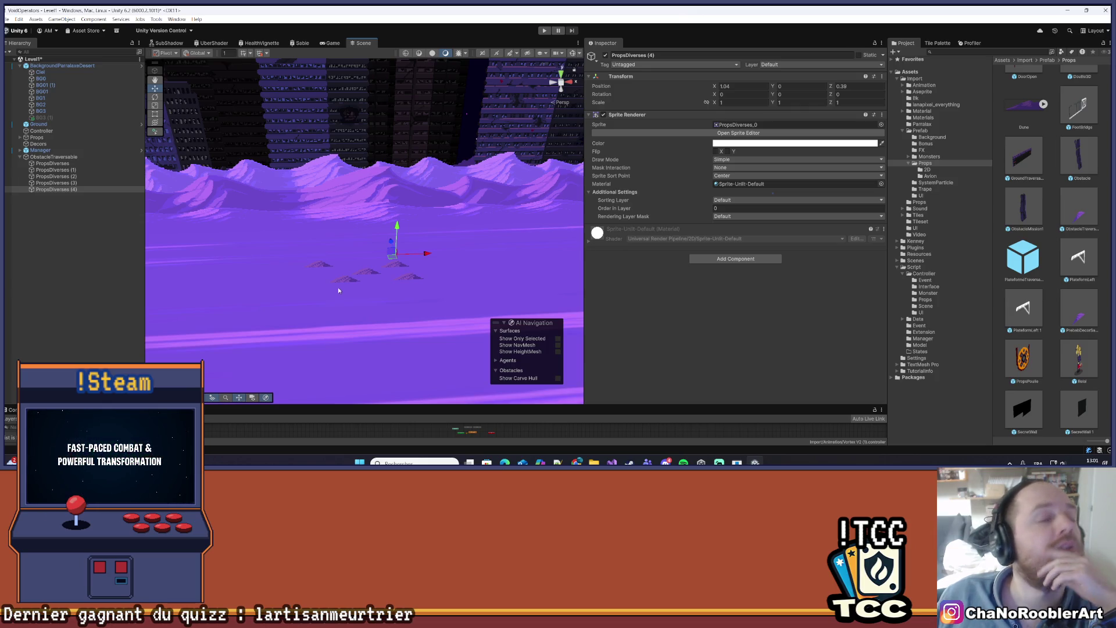
{"action": "left_click_drag", "start_coordinate": [299, 306], "coordinate": [299, 281]}
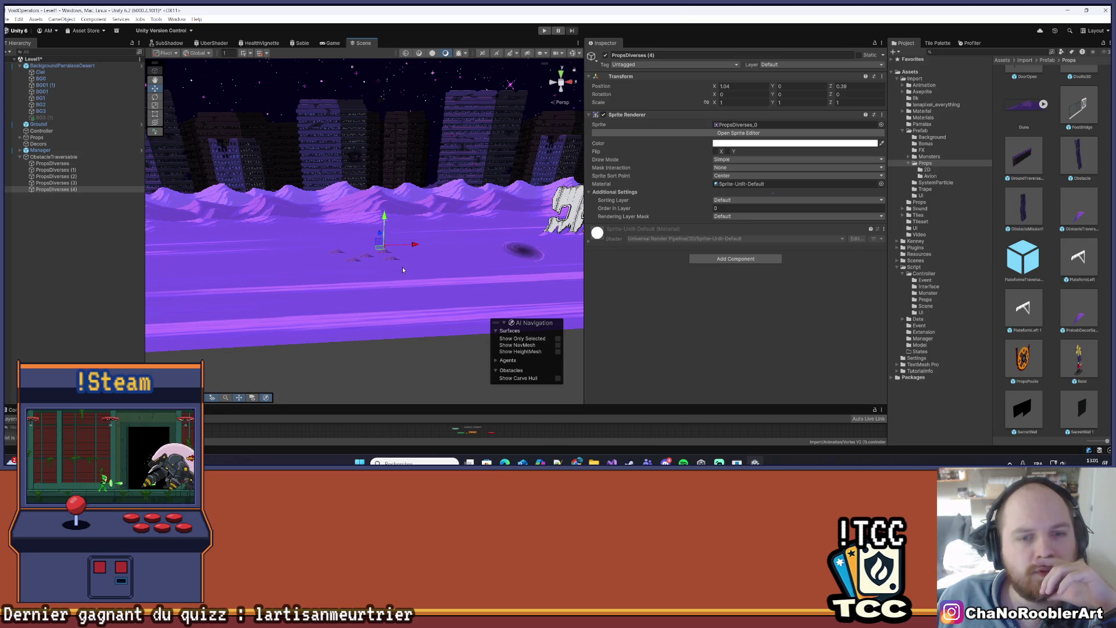
{"action": "scroll", "coordinate": [403, 265], "scroll_direction": "up", "scroll_amount": 5}
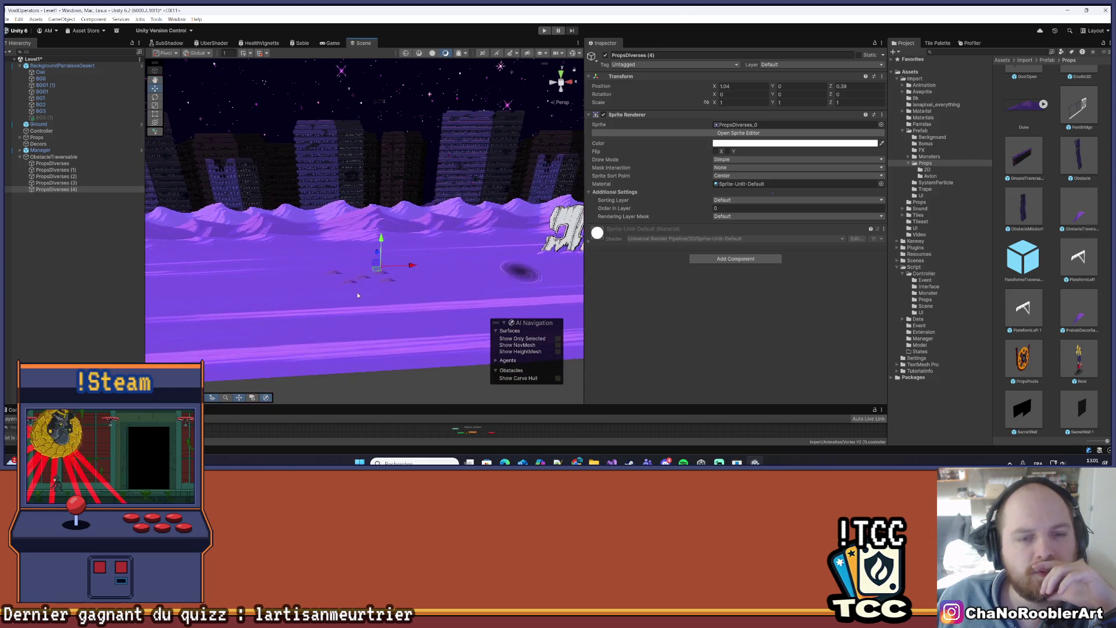
{"action": "left_click_drag", "start_coordinate": [357, 288], "coordinate": [384, 246]}
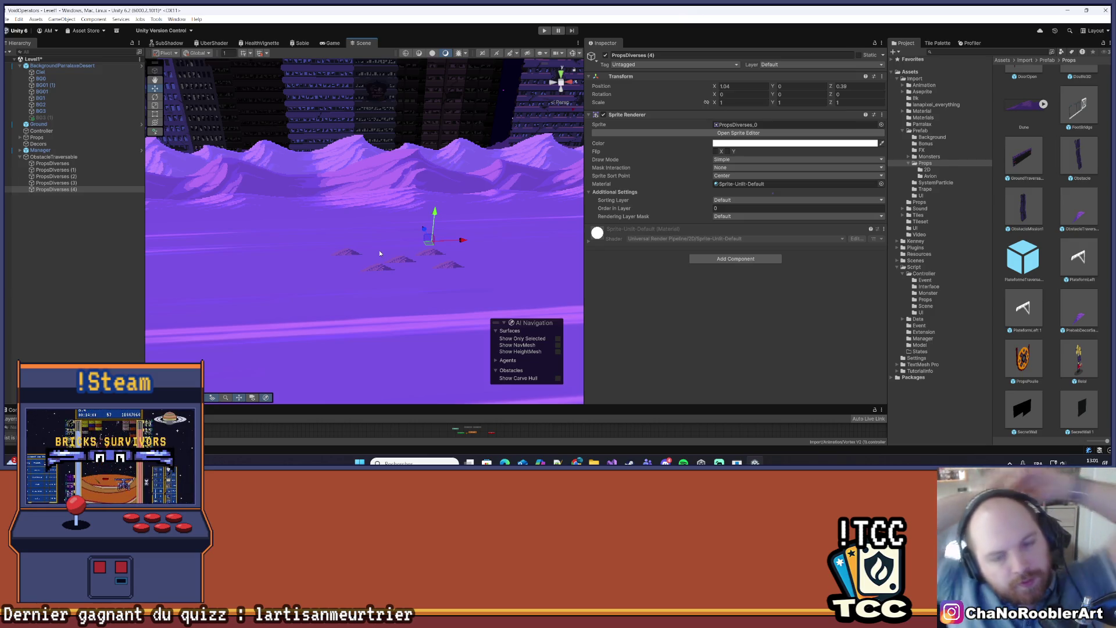
{"action": "mouse_move", "coordinate": [379, 252]}
{"action": "left_mouse_down"}
{"action": "mouse_move", "coordinate": [410, 247]}
{"action": "mouse_move", "coordinate": [407, 255]}
{"action": "left_mouse_up"}
{"action": "left_click", "coordinate": [97, 176]}
{"action": "left_click", "coordinate": [87, 169], "text": "ctrl"}
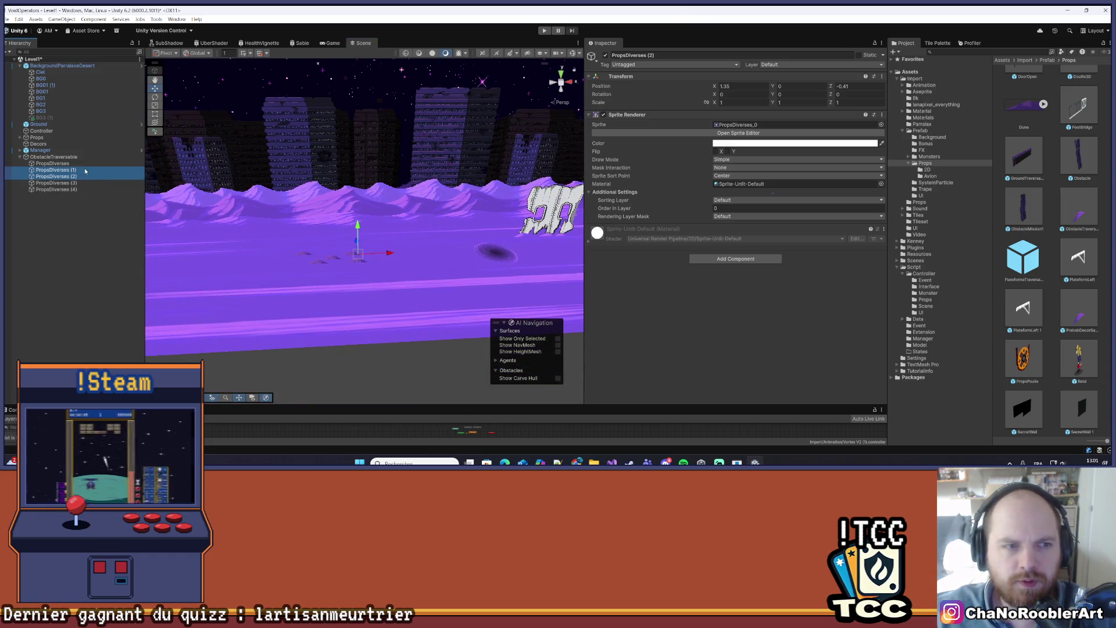
- Delete PropsDiverses (1)–(4) with their ObstacleTraversable parent and save Level1
{"action": "left_click", "coordinate": [73, 191], "text": "shift"}
{"action": "key", "text": "Delete"}
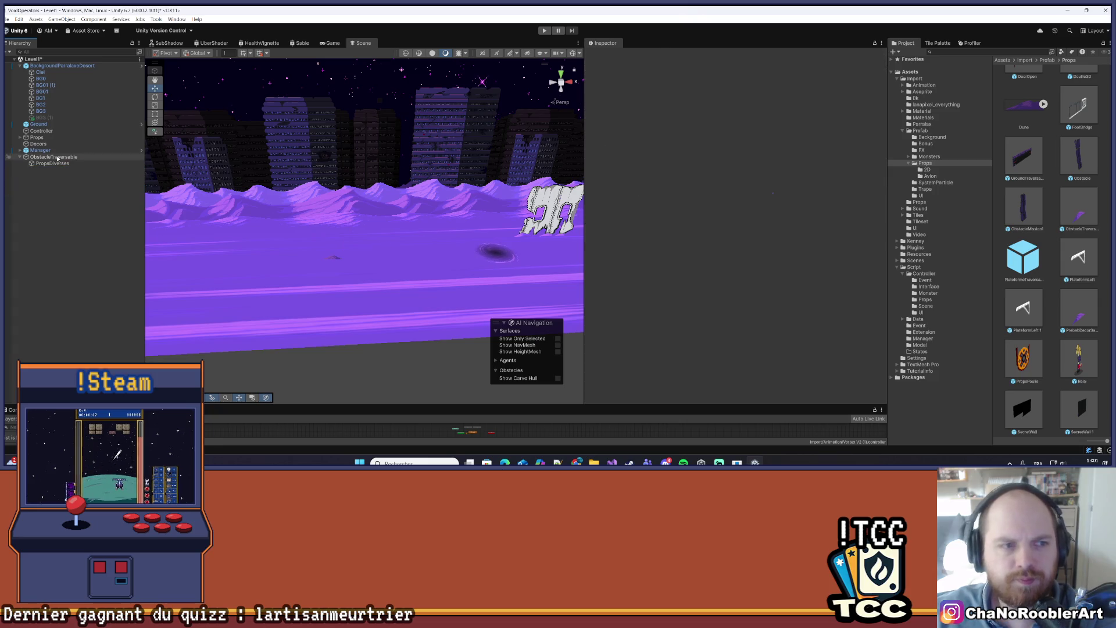
{"action": "key", "text": "ctrl+s"}
{"action": "scroll", "coordinate": [348, 239], "scroll_direction": "down", "scroll_amount": 10}
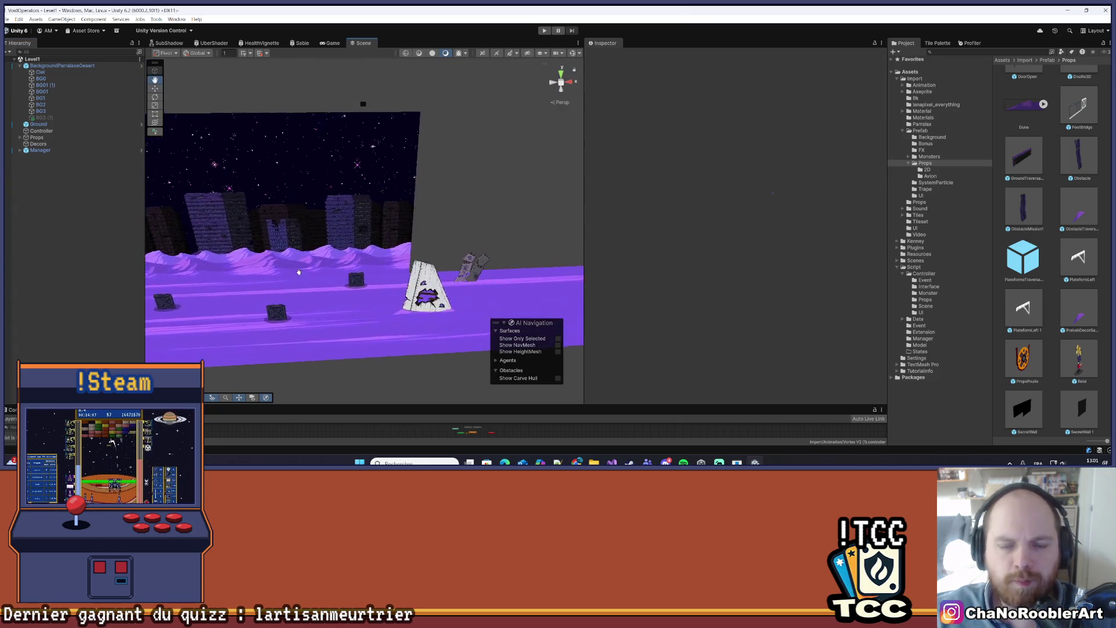
{"action": "left_click_drag", "start_coordinate": [348, 239], "coordinate": [404, 225]}
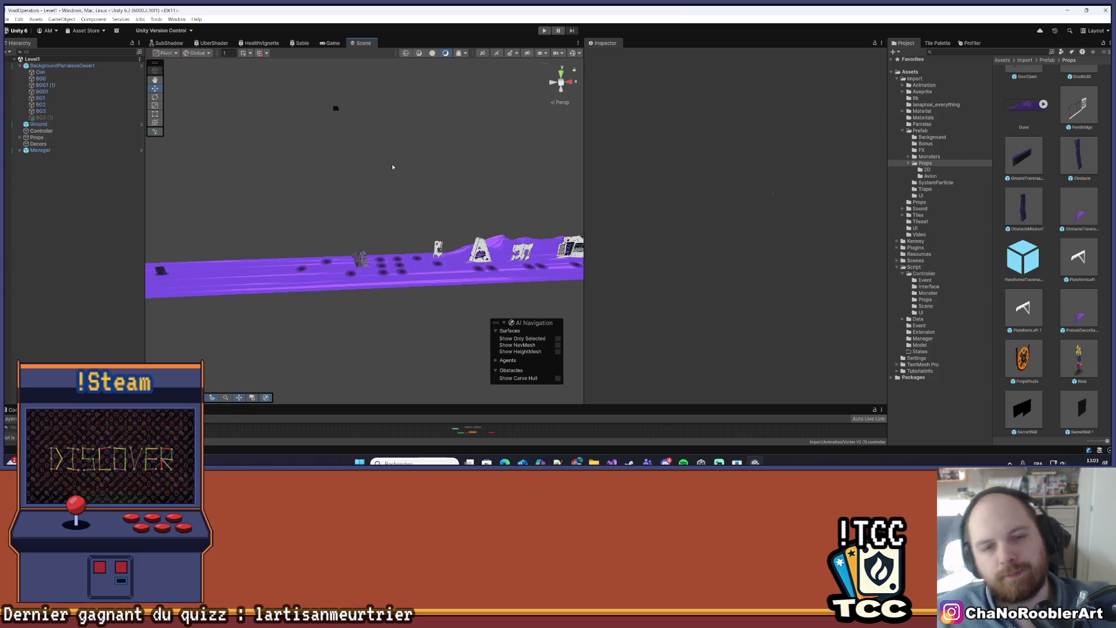
- Raise the Animator panel's top edge to make the panel taller
{"action": "scroll", "coordinate": [352, 258], "scroll_direction": "up", "scroll_amount": 3}
{"action": "scroll", "coordinate": [353, 258], "scroll_direction": "up", "scroll_amount": 3}
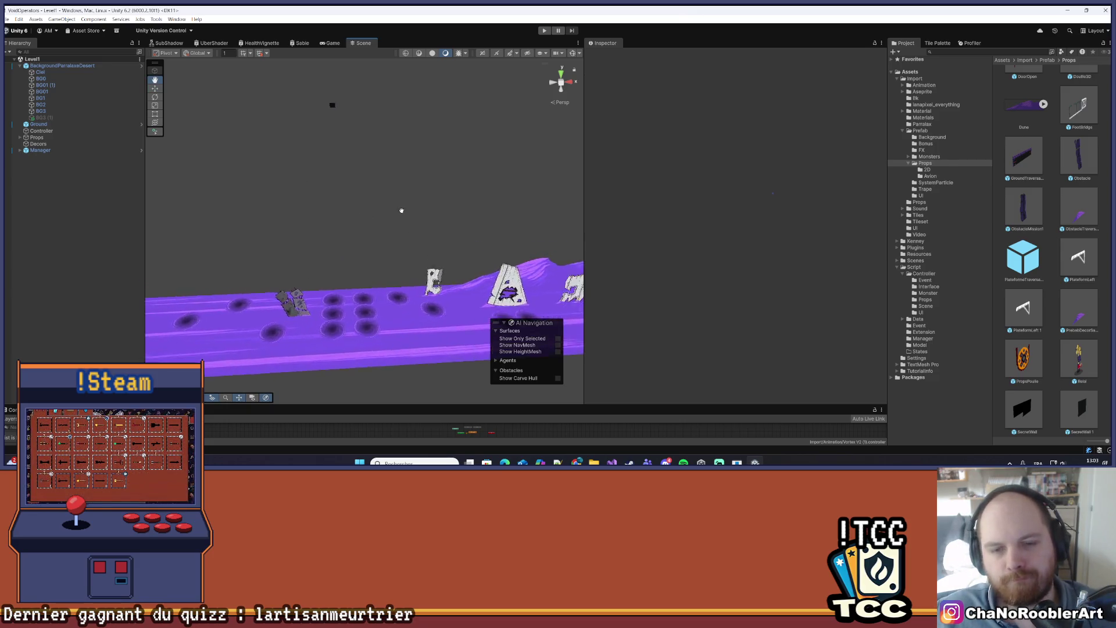
{"action": "left_click_drag", "start_coordinate": [561, 399], "coordinate": [561, 304]}
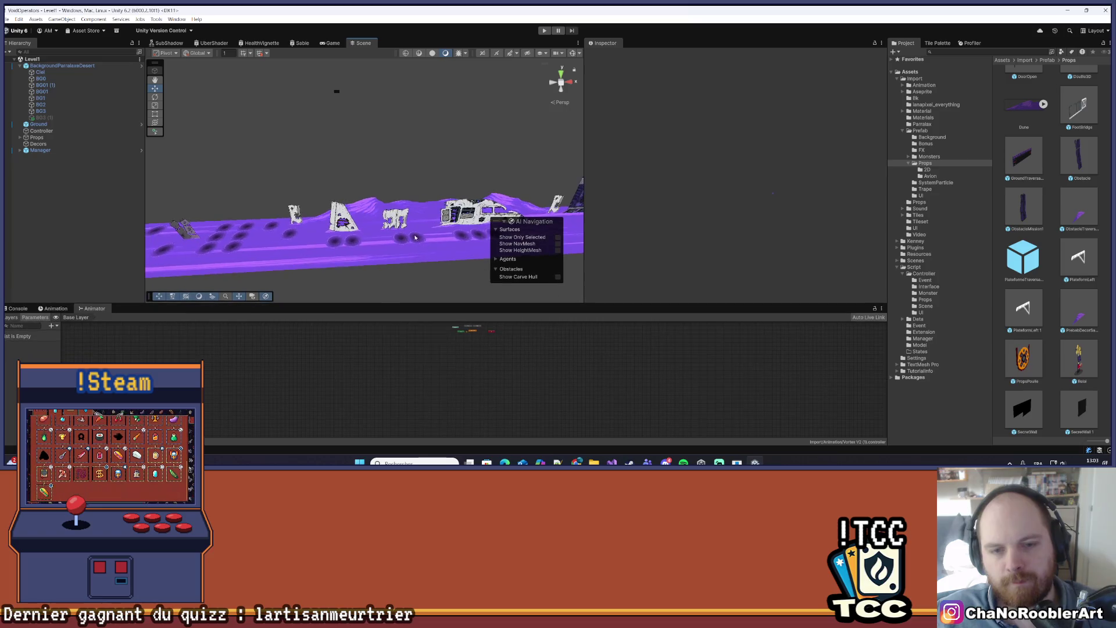
{"action": "mouse_move", "coordinate": [256, 190]}
{"action": "left_mouse_down"}
{"action": "mouse_move", "coordinate": [294, 153]}
{"action": "mouse_move", "coordinate": [359, 180]}
{"action": "mouse_move", "coordinate": [343, 223]}
{"action": "left_mouse_up"}
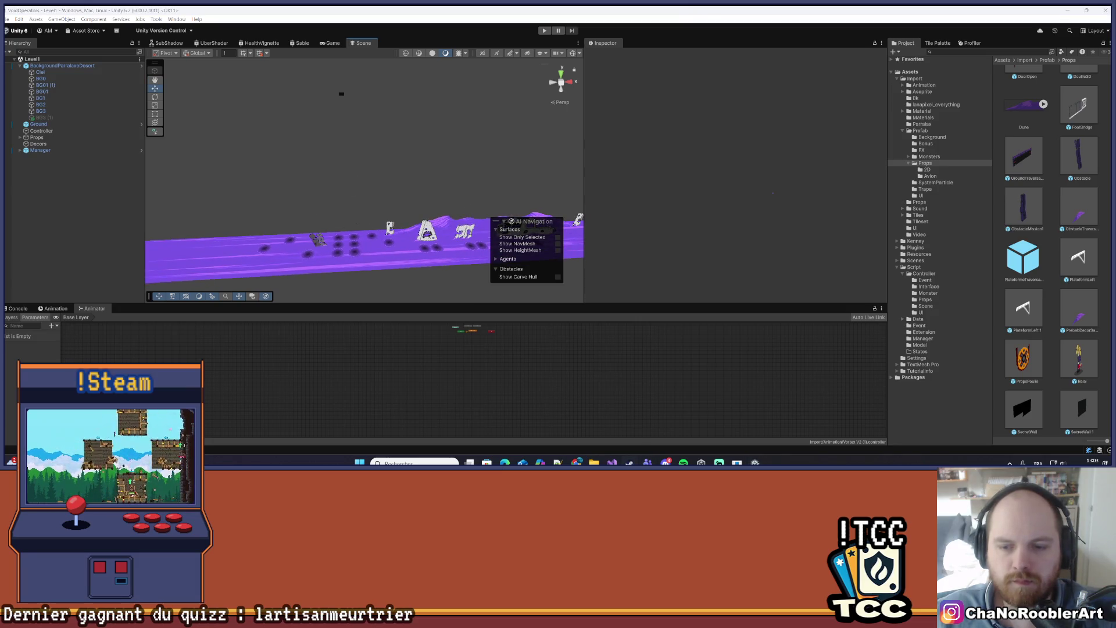
- Switch to Visual Studio and show its list of pending Git changes
{"action": "left_click", "coordinate": [611, 462]}
{"action": "left_click", "coordinate": [999, 449]}
{"action": "scroll", "coordinate": [939, 333], "scroll_direction": "up", "scroll_amount": 5}
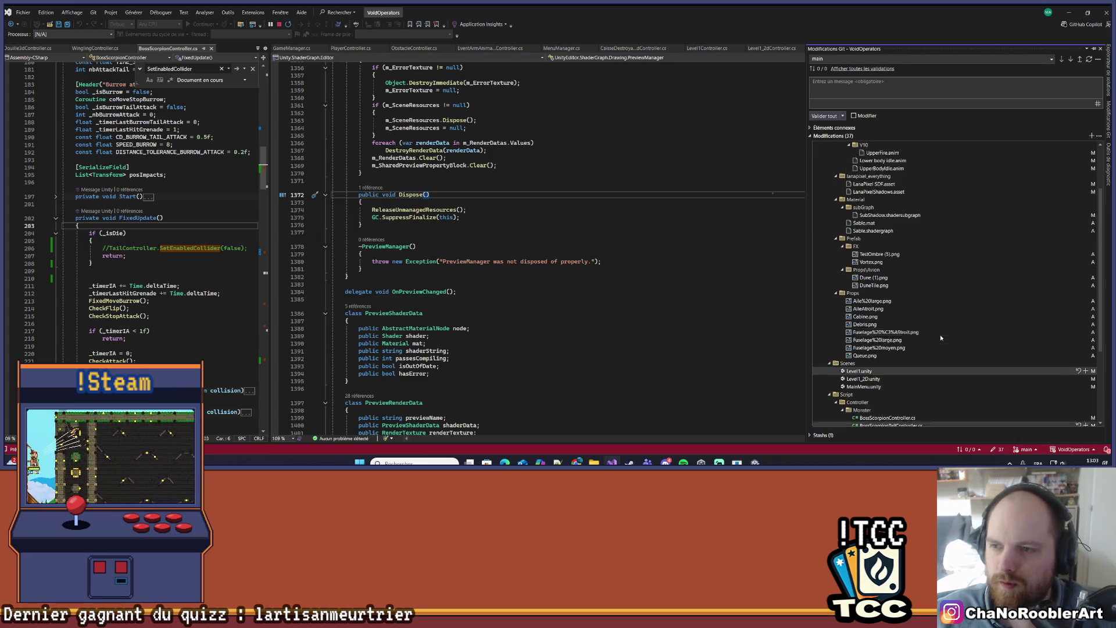
- Commit all changes with the message 'props avions & sables', then minimize Visual Studio
{"action": "left_click", "coordinate": [841, 108]}
{"action": "type", "text": "props avion"}
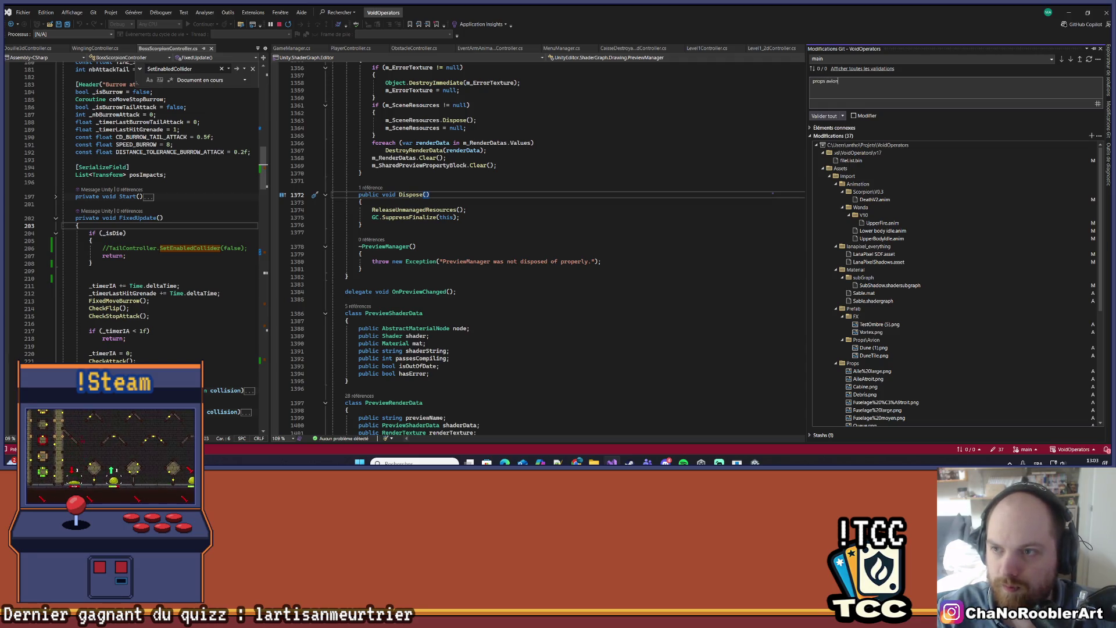
{"action": "type", "text": " ar"}
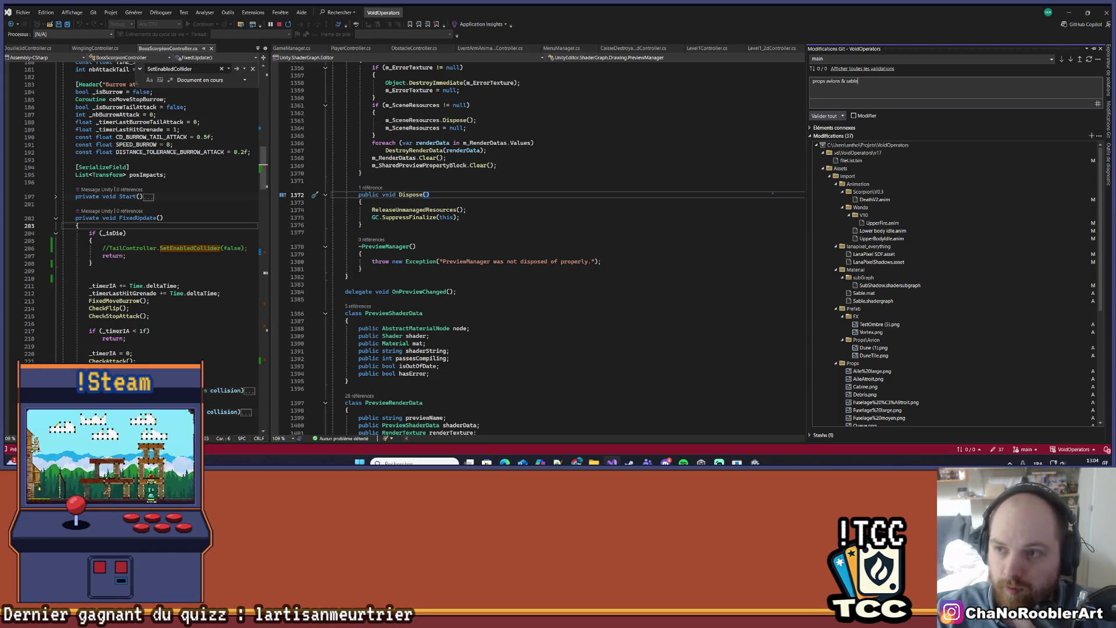
{"action": "type", "text": "s"}
{"action": "left_click", "coordinate": [824, 116]}
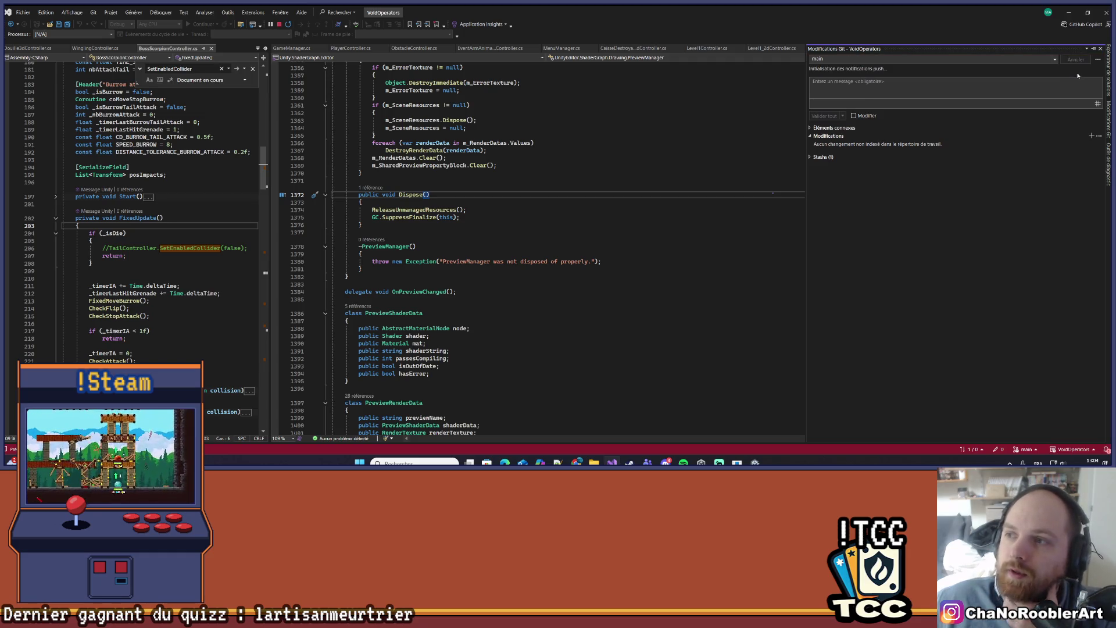
{"action": "left_click", "coordinate": [1068, 12]}
{"action": "scroll", "coordinate": [426, 221], "scroll_direction": "down", "scroll_amount": 3}
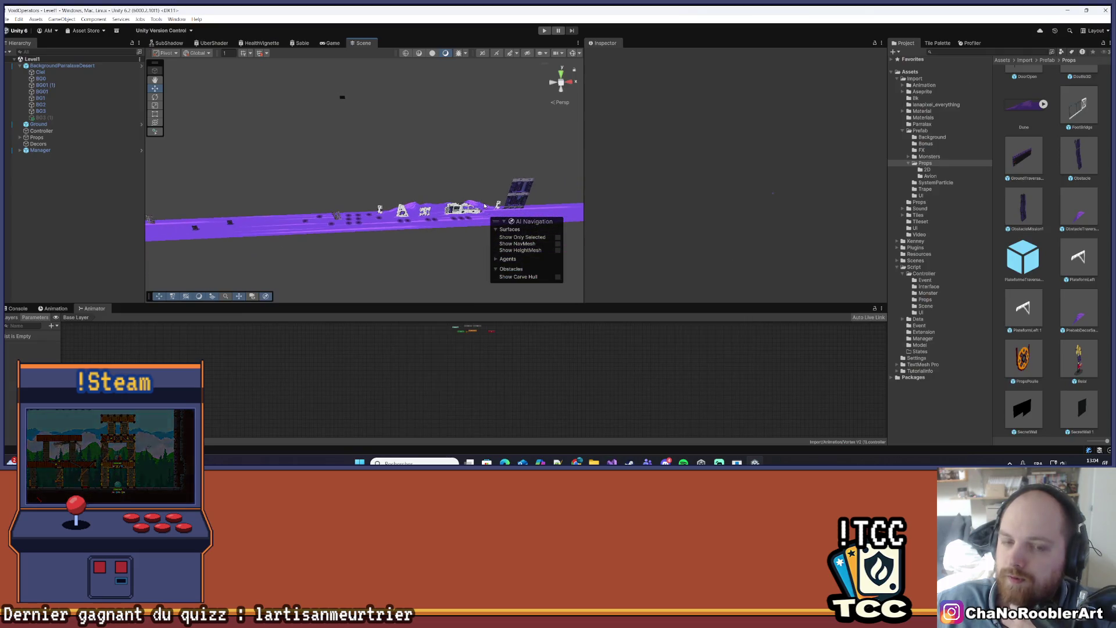
- Pan along the level to inspect the ground strip and the background wall
{"action": "mouse_move", "coordinate": [426, 221]}
{"action": "left_mouse_down"}
{"action": "mouse_move", "coordinate": [423, 194]}
{"action": "mouse_move", "coordinate": [284, 219]}
{"action": "left_mouse_up"}
{"action": "left_click_drag", "start_coordinate": [441, 214], "coordinate": [423, 202]}
{"action": "left_click_drag", "start_coordinate": [493, 196], "coordinate": [354, 204]}
{"action": "mouse_move", "coordinate": [273, 276]}
{"action": "left_mouse_down"}
{"action": "mouse_move", "coordinate": [613, 189]}
{"action": "mouse_move", "coordinate": [527, 200]}
{"action": "mouse_move", "coordinate": [638, 186]}
{"action": "mouse_move", "coordinate": [815, 192]}
{"action": "left_mouse_up"}
{"action": "mouse_move", "coordinate": [481, 212]}
{"action": "left_mouse_down"}
{"action": "mouse_move", "coordinate": [364, 234]}
{"action": "mouse_move", "coordinate": [380, 235]}
{"action": "left_mouse_up"}
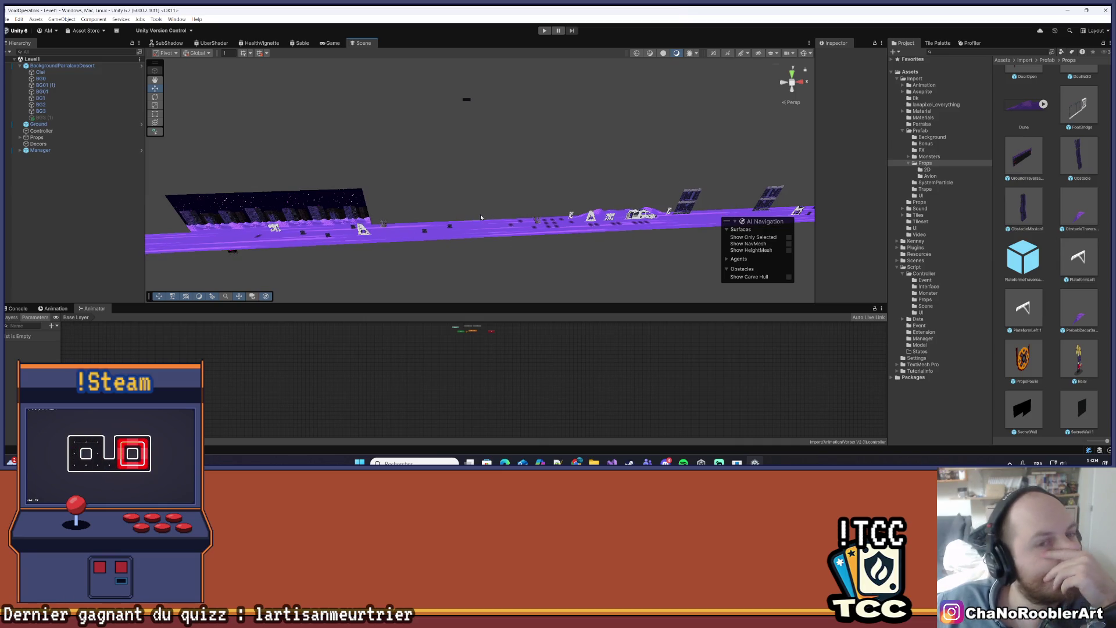
{"action": "mouse_move", "coordinate": [577, 193]}
{"action": "left_mouse_down"}
{"action": "mouse_move", "coordinate": [423, 217]}
{"action": "mouse_move", "coordinate": [371, 253]}
{"action": "left_mouse_up"}
{"action": "scroll", "coordinate": [516, 227], "scroll_direction": "up", "scroll_amount": 5}
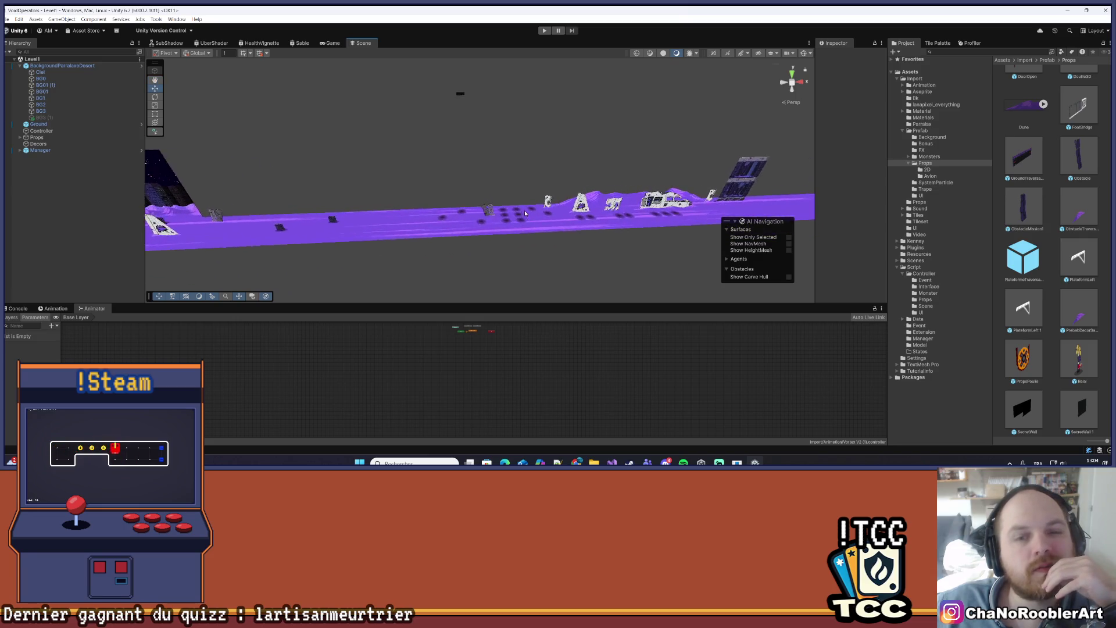
{"action": "scroll", "coordinate": [515, 227], "scroll_direction": "up", "scroll_amount": 3}
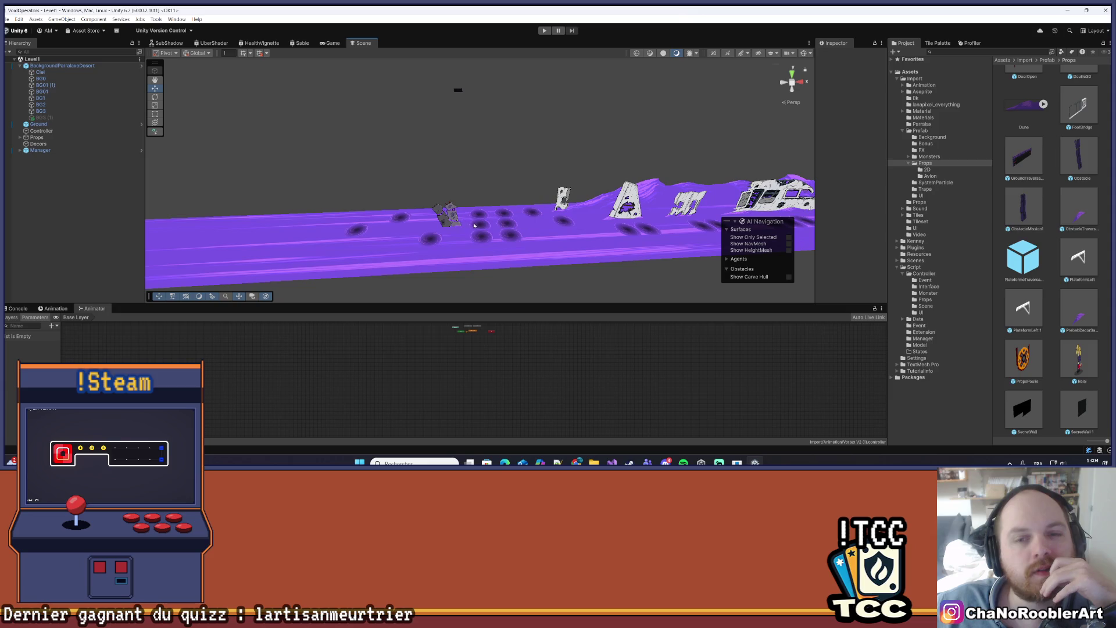
- Select a quicksand trap, then deselect it and rotate the view along the ground
{"action": "left_click", "coordinate": [478, 224]}
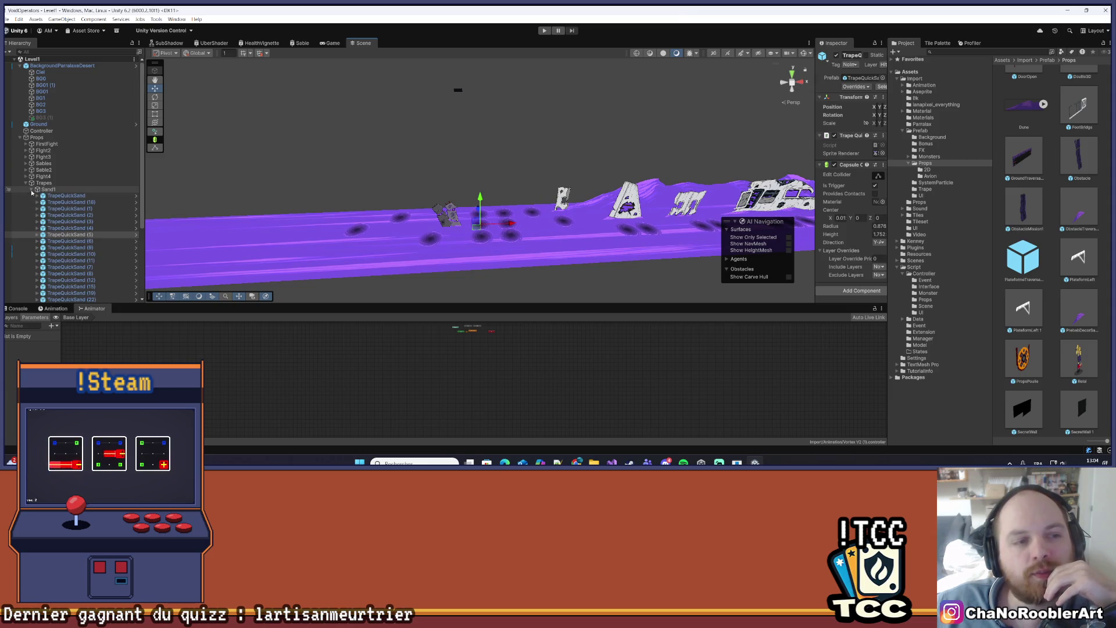
{"action": "left_click_drag", "start_coordinate": [527, 195], "coordinate": [403, 204]}
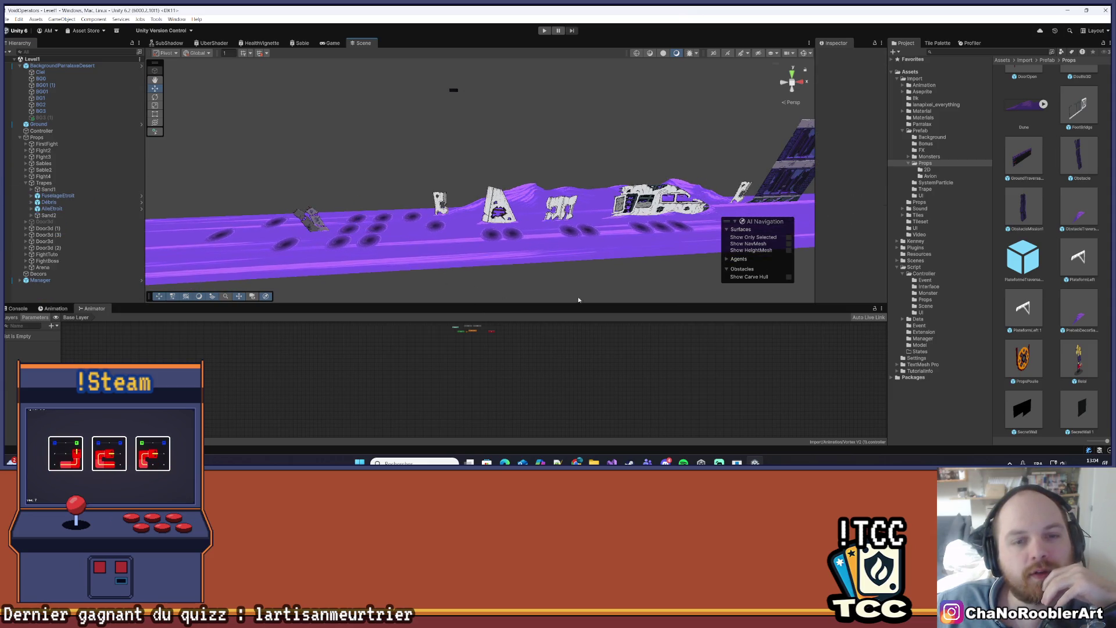
{"action": "left_click", "coordinate": [578, 244]}
{"action": "left_click_drag", "start_coordinate": [578, 290], "coordinate": [554, 252]}
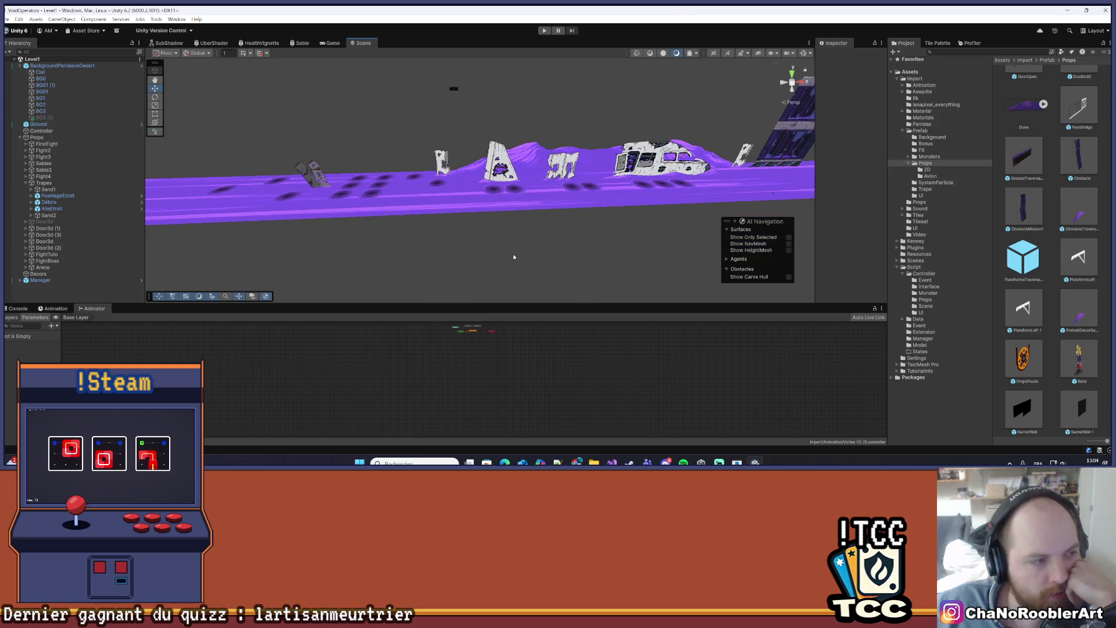
{"action": "mouse_move", "coordinate": [544, 228]}
{"action": "left_mouse_down"}
{"action": "mouse_move", "coordinate": [438, 251]}
{"action": "mouse_move", "coordinate": [523, 254]}
{"action": "mouse_move", "coordinate": [325, 240]}
{"action": "left_mouse_up"}
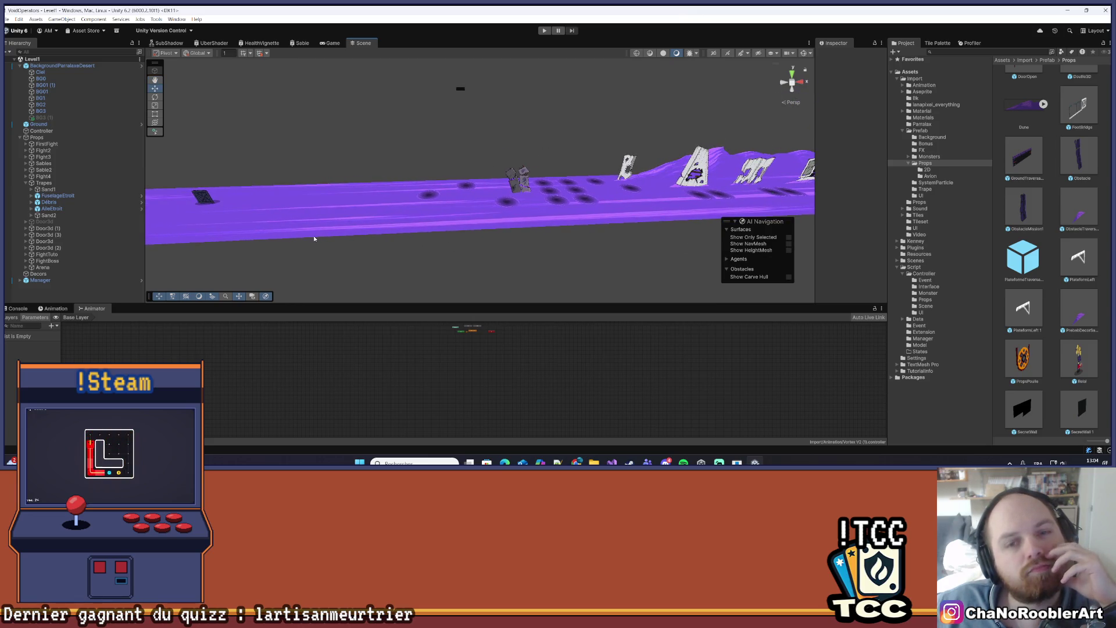
{"action": "scroll", "coordinate": [307, 237], "scroll_direction": "down", "scroll_amount": 2}
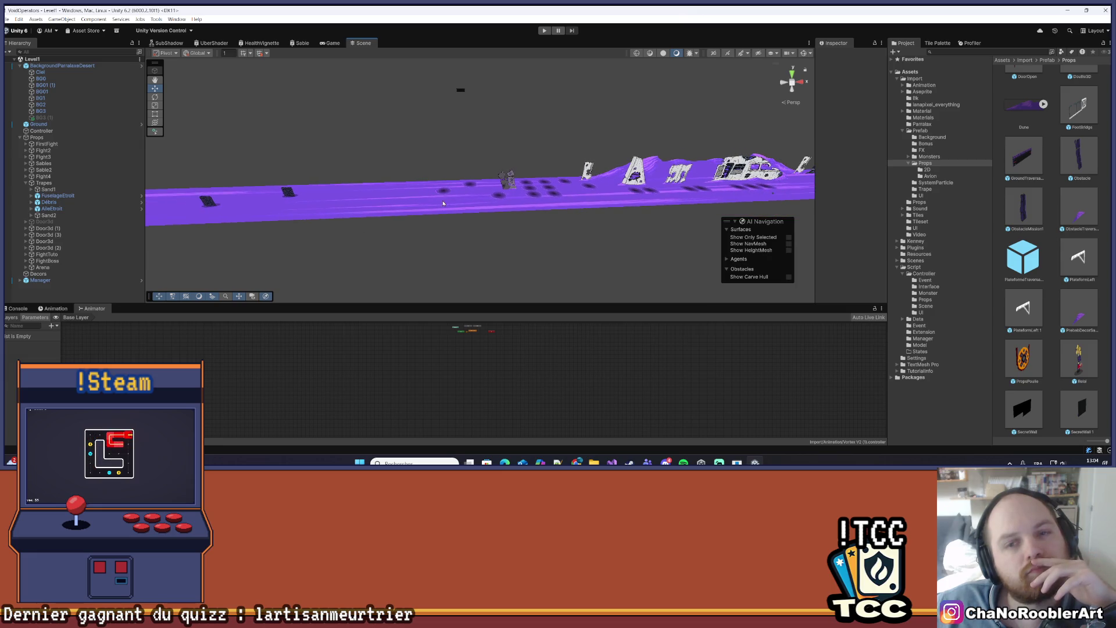
{"action": "scroll", "coordinate": [439, 204], "scroll_direction": "up", "scroll_amount": 5}
- Collapse the Props branch and then the Level1 root in the Hierarchy
{"action": "left_click_drag", "start_coordinate": [399, 202], "coordinate": [373, 250]}
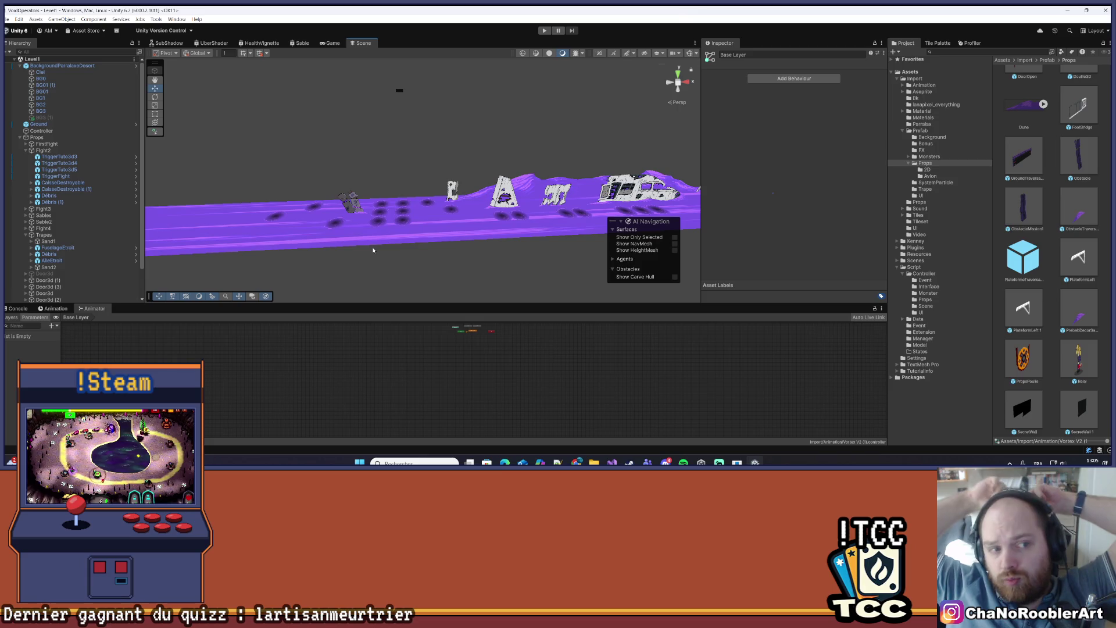
{"action": "left_click_drag", "start_coordinate": [546, 192], "coordinate": [418, 198]}
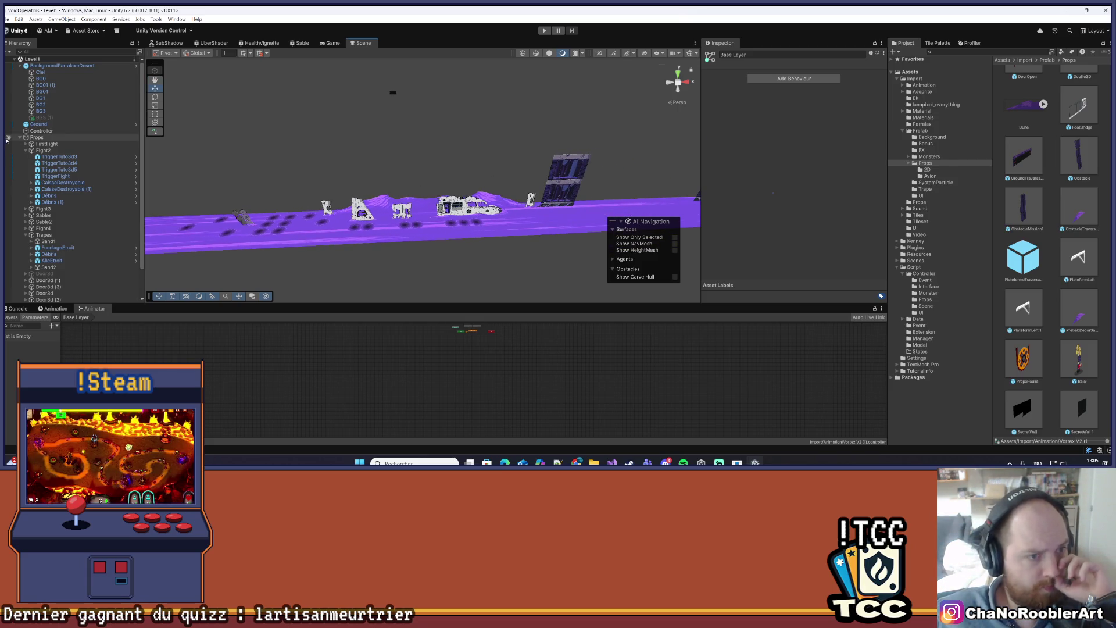
{"action": "left_click", "coordinate": [20, 137]}
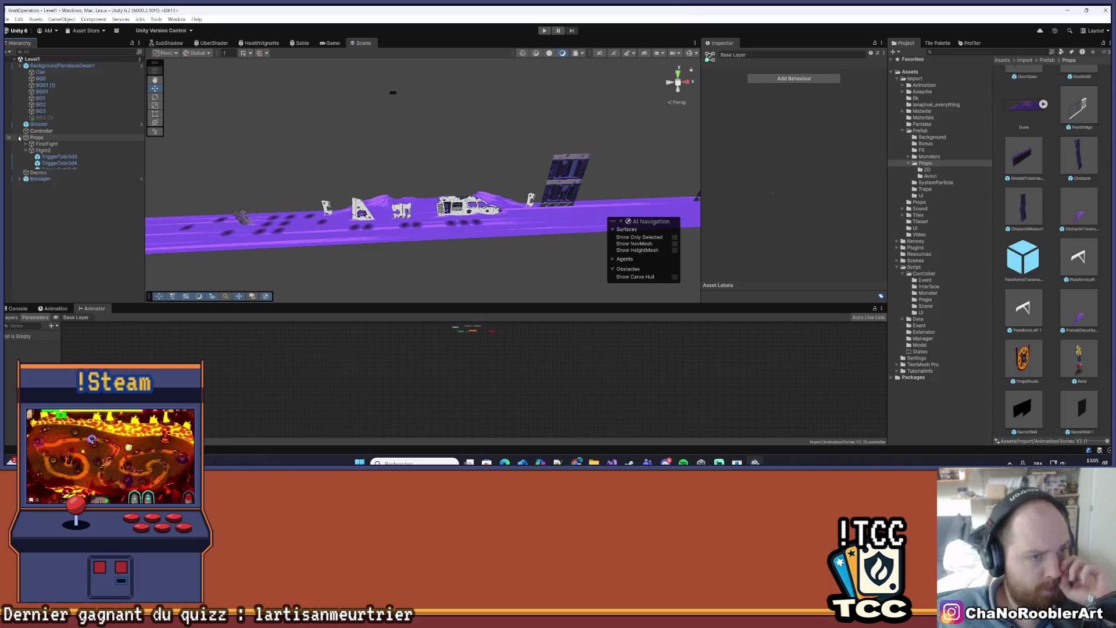
{"action": "left_click", "coordinate": [14, 59]}
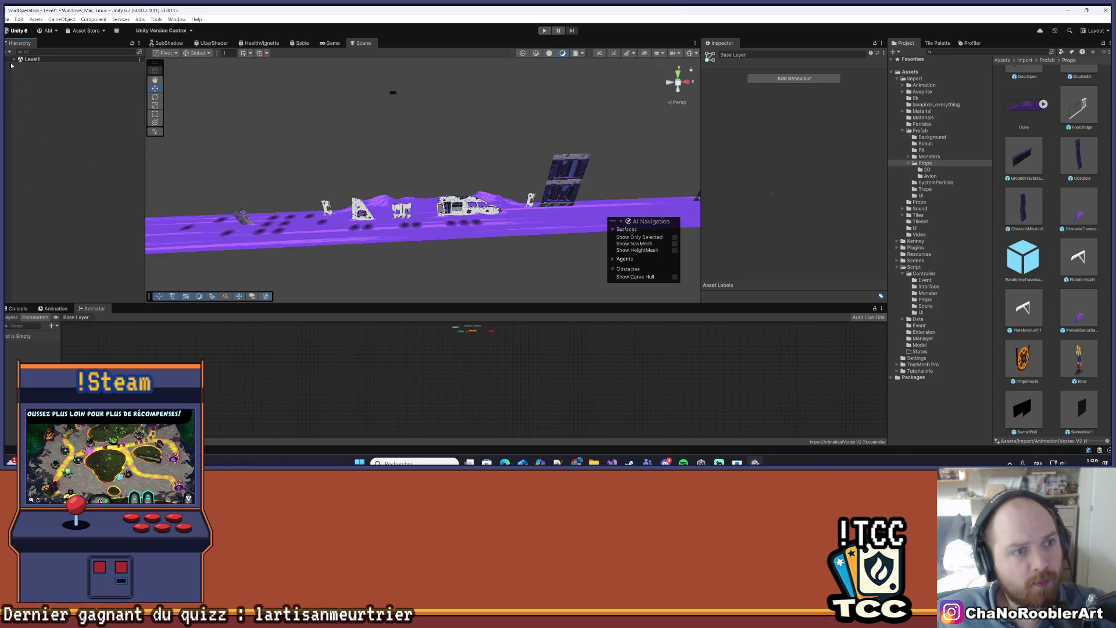
- Expand Level1, select Manager and untick its active checkbox to disable it
{"action": "left_click", "coordinate": [15, 59]}
{"action": "left_click", "coordinate": [20, 65]}
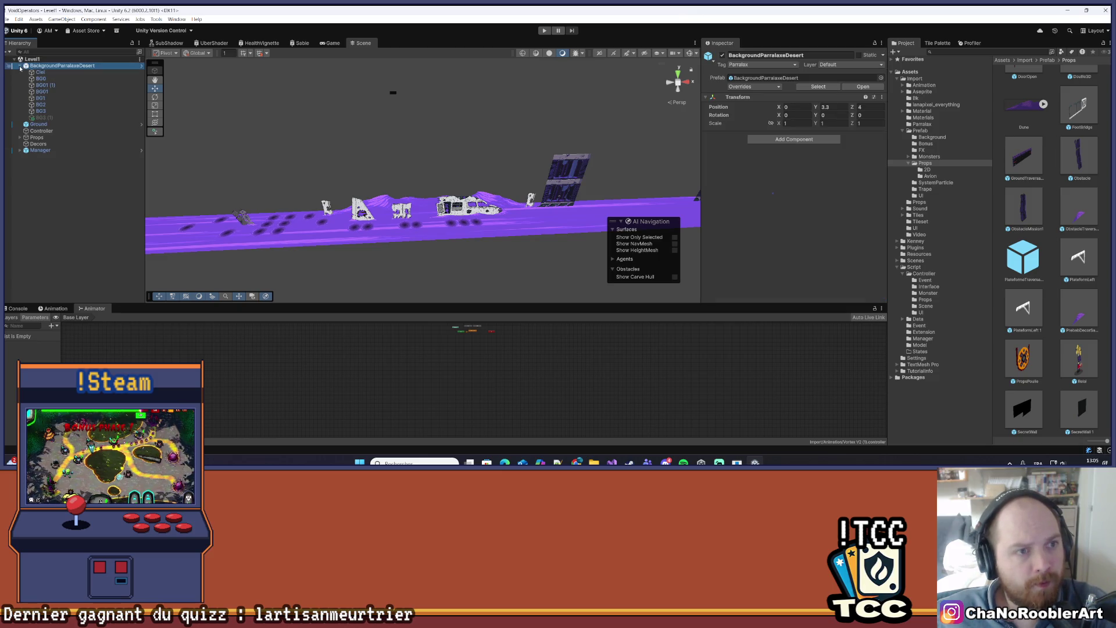
{"action": "left_click", "coordinate": [20, 66]}
{"action": "left_click", "coordinate": [40, 99]}
{"action": "left_click", "coordinate": [722, 54]}
{"action": "left_click", "coordinate": [107, 198]}
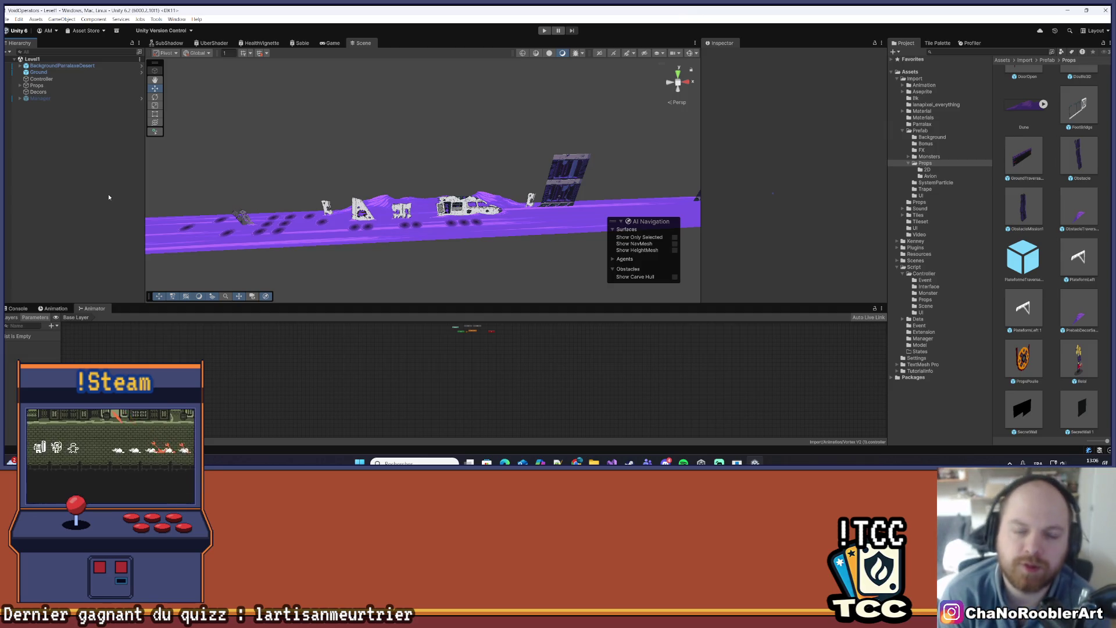
{"action": "mouse_move", "coordinate": [560, 144]}
{"action": "left_mouse_down"}
{"action": "mouse_move", "coordinate": [672, 217]}
{"action": "mouse_move", "coordinate": [553, 180]}
{"action": "mouse_move", "coordinate": [416, 192]}
{"action": "mouse_move", "coordinate": [536, 207]}
{"action": "mouse_move", "coordinate": [481, 194]}
{"action": "mouse_move", "coordinate": [528, 172]}
{"action": "mouse_move", "coordinate": [488, 192]}
{"action": "mouse_move", "coordinate": [302, 193]}
{"action": "left_mouse_up"}
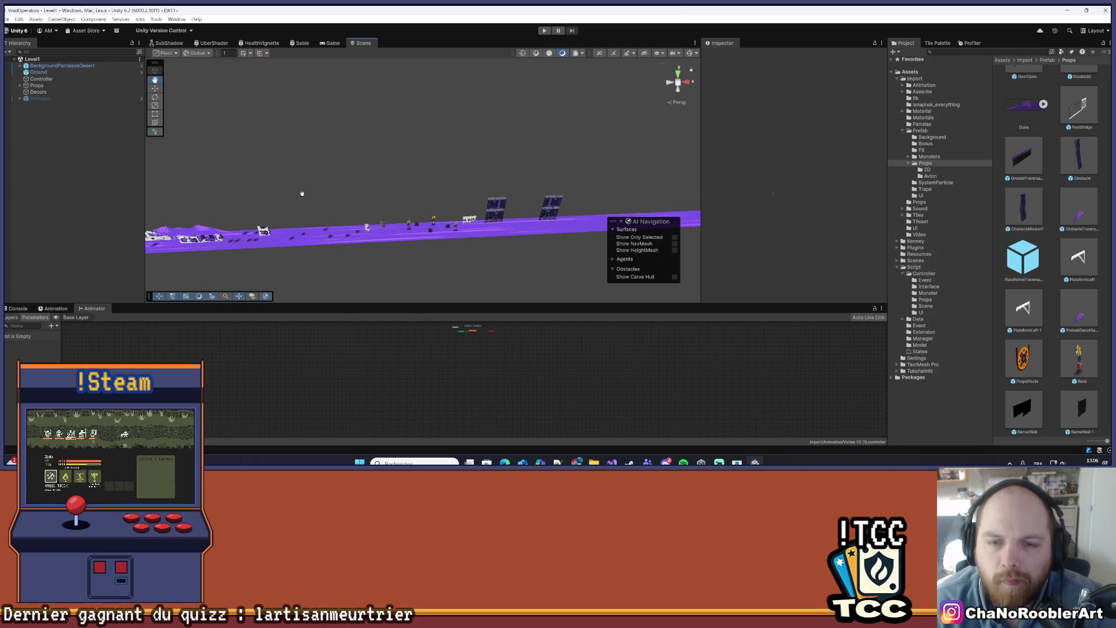
- Save the Level1 scene from the scene's context menu
{"action": "mouse_move", "coordinate": [548, 204]}
{"action": "left_mouse_down"}
{"action": "mouse_move", "coordinate": [557, 197]}
{"action": "mouse_move", "coordinate": [271, 180]}
{"action": "mouse_move", "coordinate": [493, 141]}
{"action": "left_mouse_up"}
{"action": "left_click", "coordinate": [140, 58]}
{"action": "left_click", "coordinate": [35, 57]}
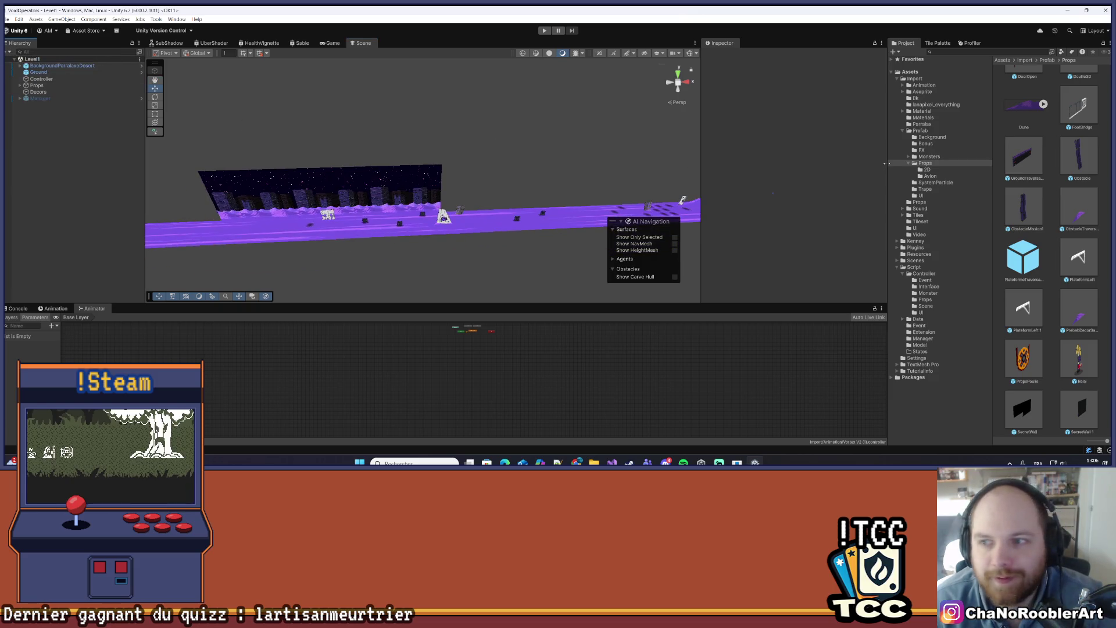
- Widen the Project panel, open the Scenes folder and select the Level1 asset
{"action": "mouse_move", "coordinate": [888, 160]}
{"action": "left_mouse_down"}
{"action": "mouse_move", "coordinate": [689, 179]}
{"action": "mouse_move", "coordinate": [647, 172]}
{"action": "left_mouse_up"}
{"action": "left_click", "coordinate": [882, 260]}
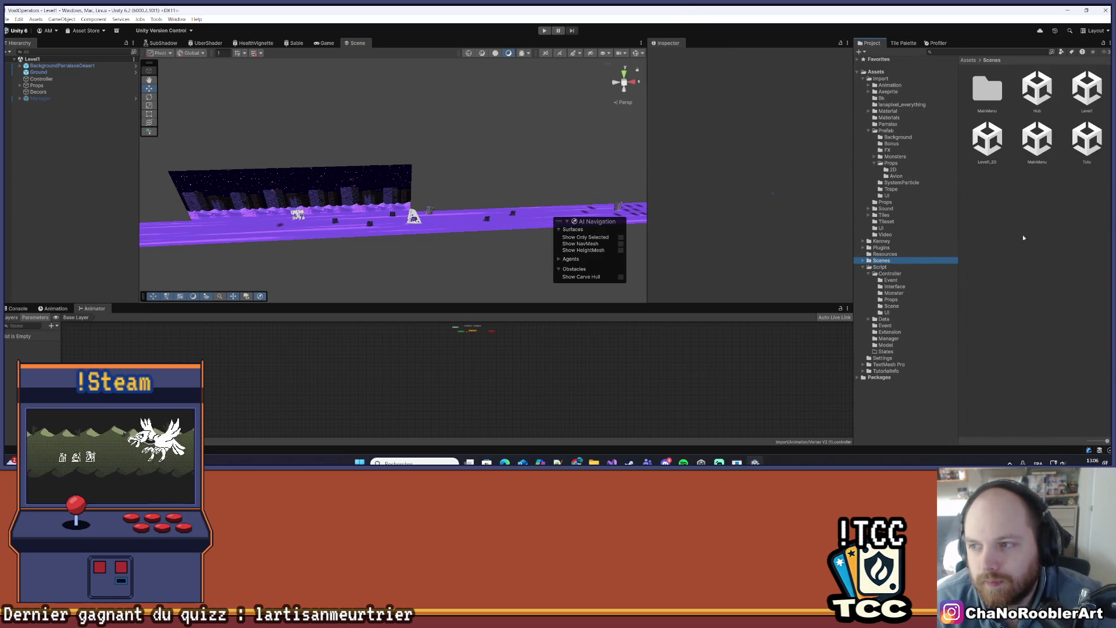
{"action": "left_click", "coordinate": [1084, 93]}
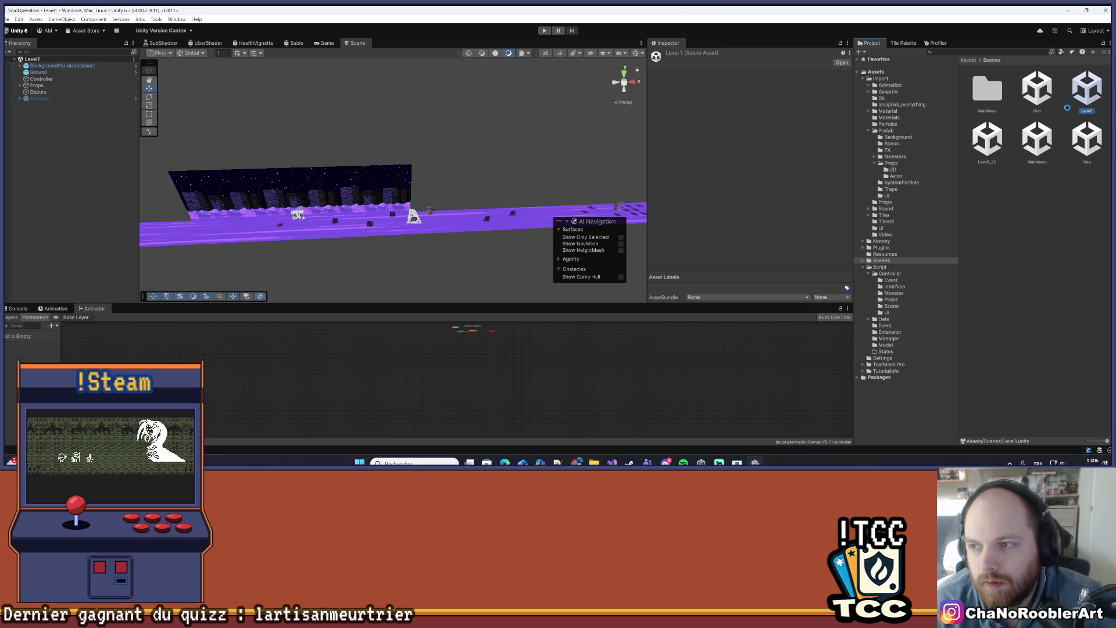
- Open Level1_2D and deactivate its Manager object in the Inspector
{"action": "double_click", "coordinate": [986, 156]}
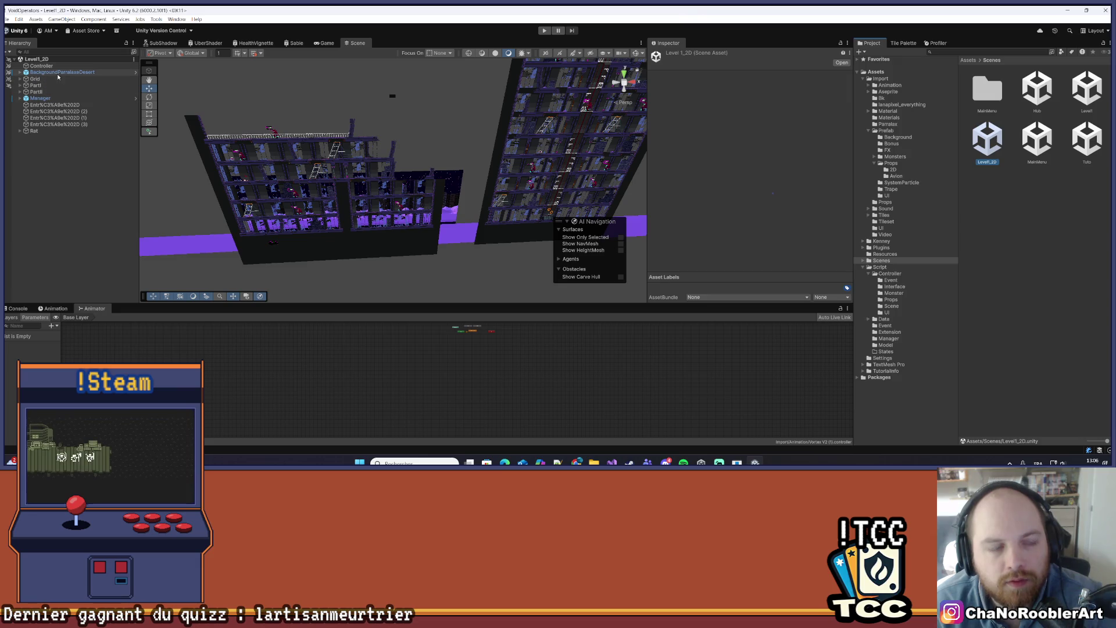
{"action": "scroll", "coordinate": [230, 174], "scroll_direction": "down", "scroll_amount": 2}
{"action": "mouse_move", "coordinate": [230, 174]}
{"action": "left_mouse_down"}
{"action": "mouse_move", "coordinate": [318, 187]}
{"action": "mouse_move", "coordinate": [290, 192]}
{"action": "left_mouse_up"}
{"action": "left_click", "coordinate": [40, 98]}
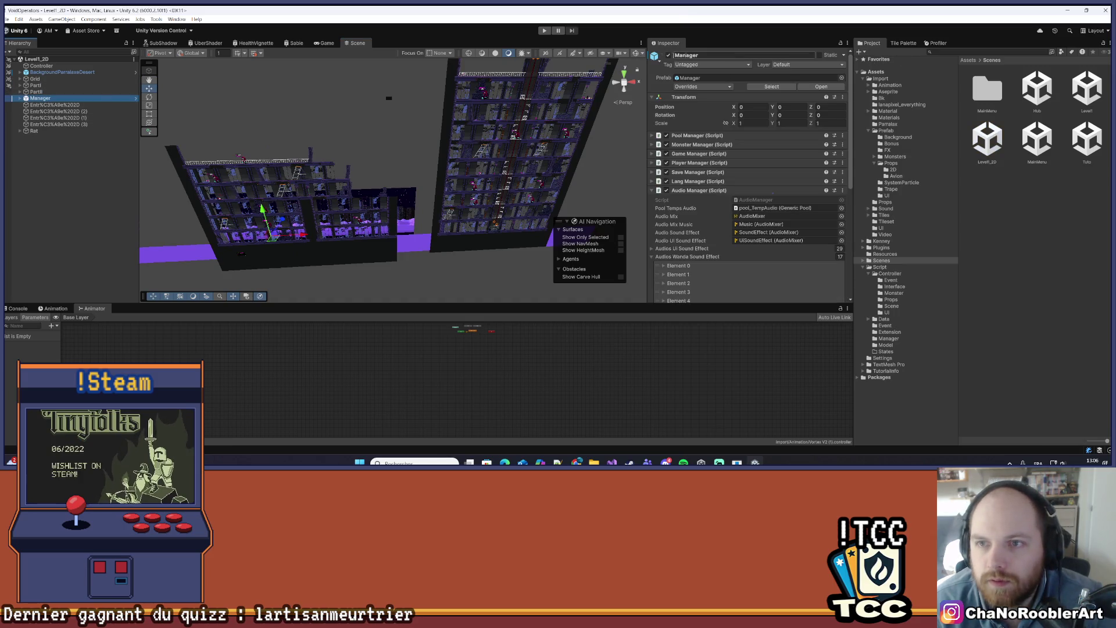
{"action": "left_click", "coordinate": [668, 56]}
{"action": "left_click", "coordinate": [67, 195]}
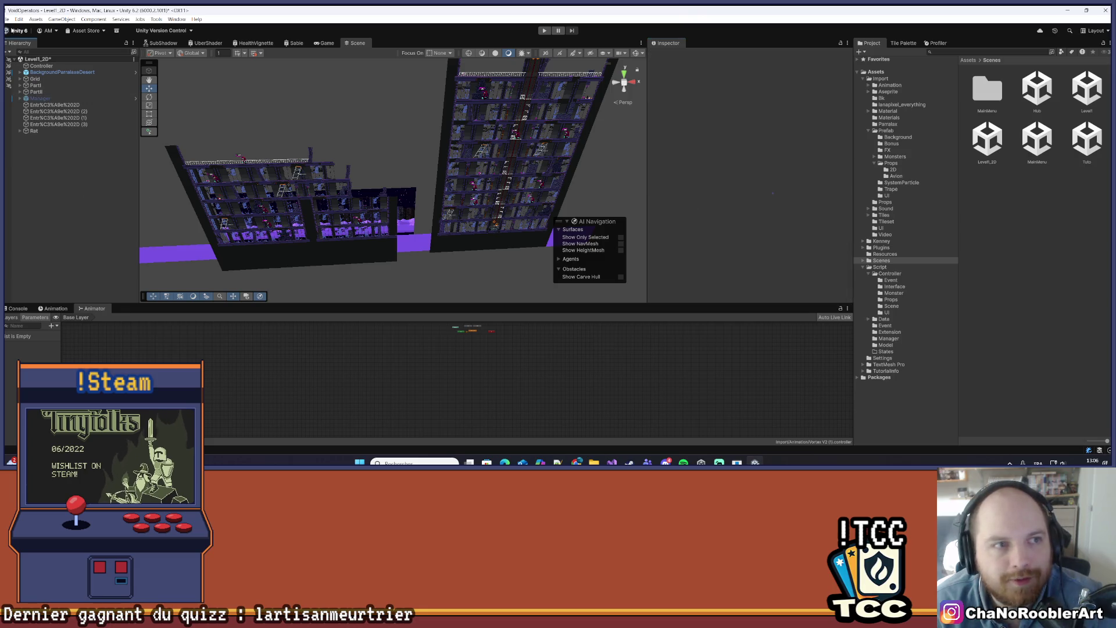
- Check the Console log, then return to the Animator graph
{"action": "left_click", "coordinate": [7, 19]}
{"action": "key", "text": "Escape"}
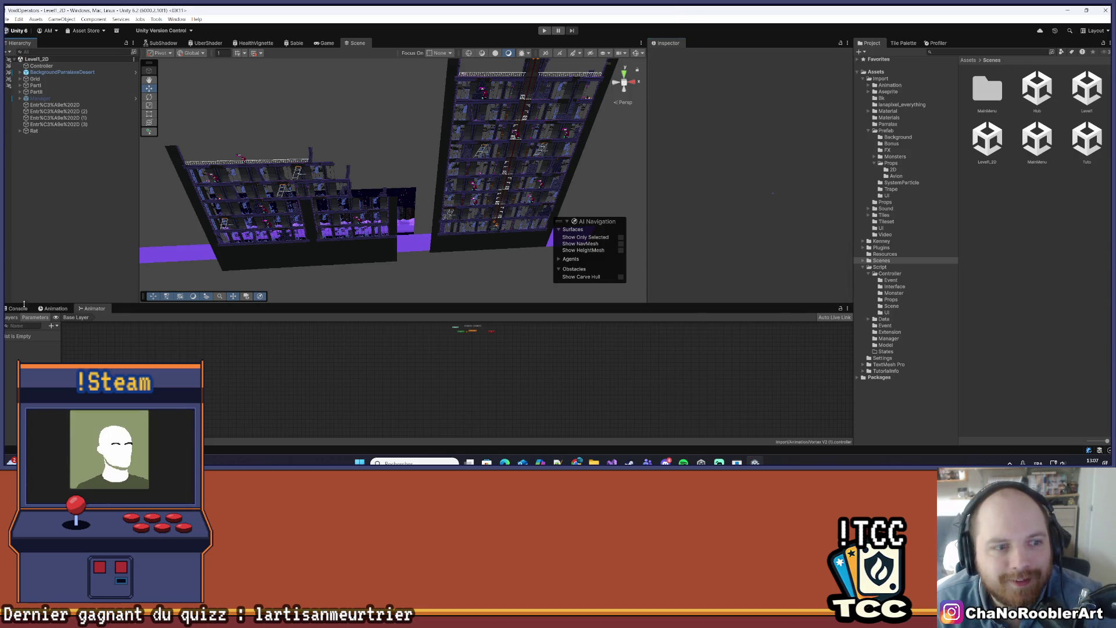
{"action": "left_click", "coordinate": [7, 19]}
{"action": "key", "text": "Escape"}
{"action": "left_click", "coordinate": [17, 308]}
{"action": "left_click", "coordinate": [92, 309]}
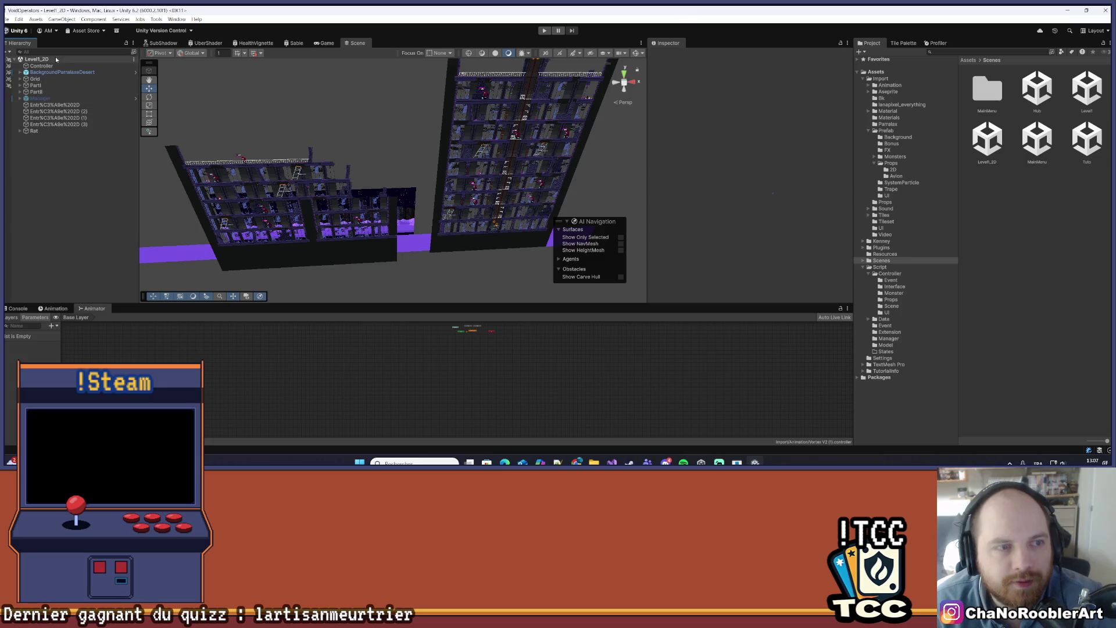
- Open the Tuto scene from the Scenes folder
{"action": "scroll", "coordinate": [280, 227], "scroll_direction": "down", "scroll_amount": 4}
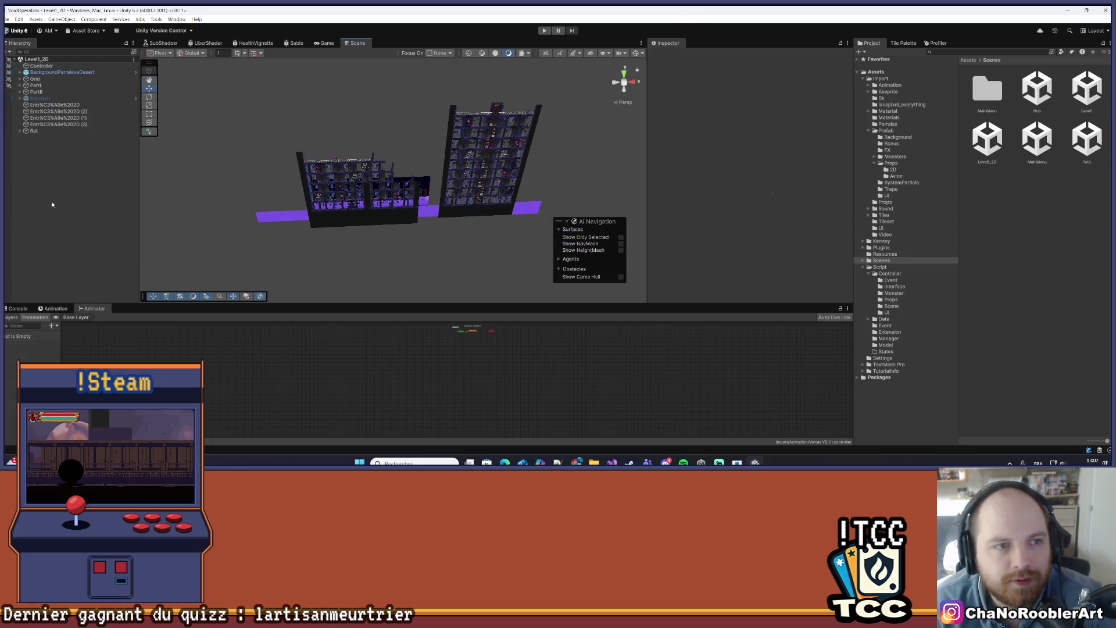
{"action": "left_click_drag", "start_coordinate": [294, 203], "coordinate": [283, 189]}
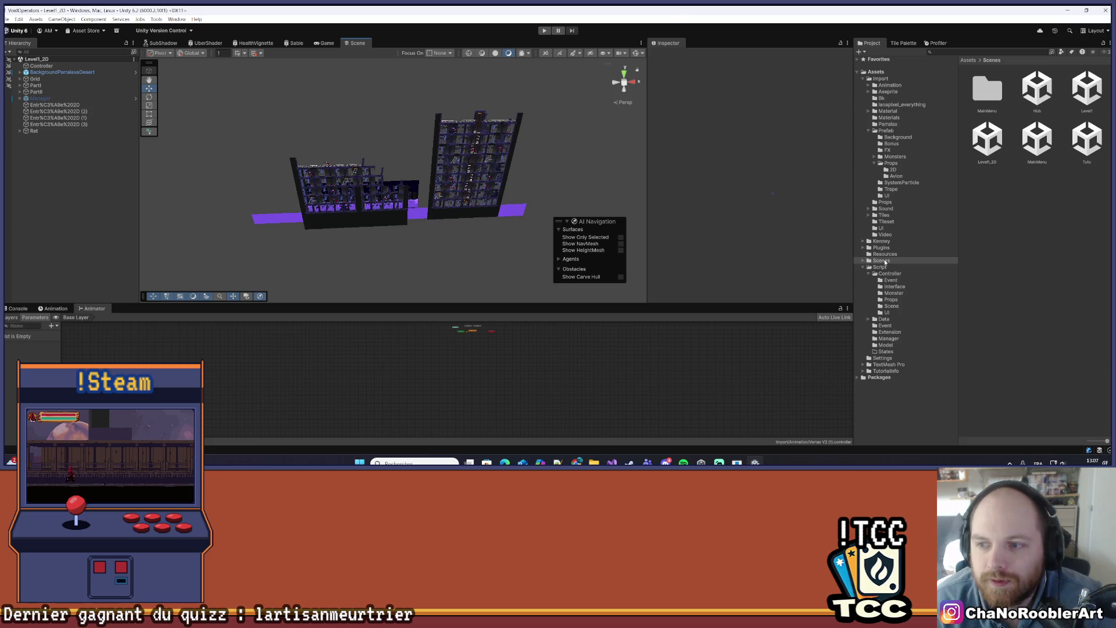
{"action": "left_click", "coordinate": [904, 254]}
{"action": "left_click", "coordinate": [899, 261]}
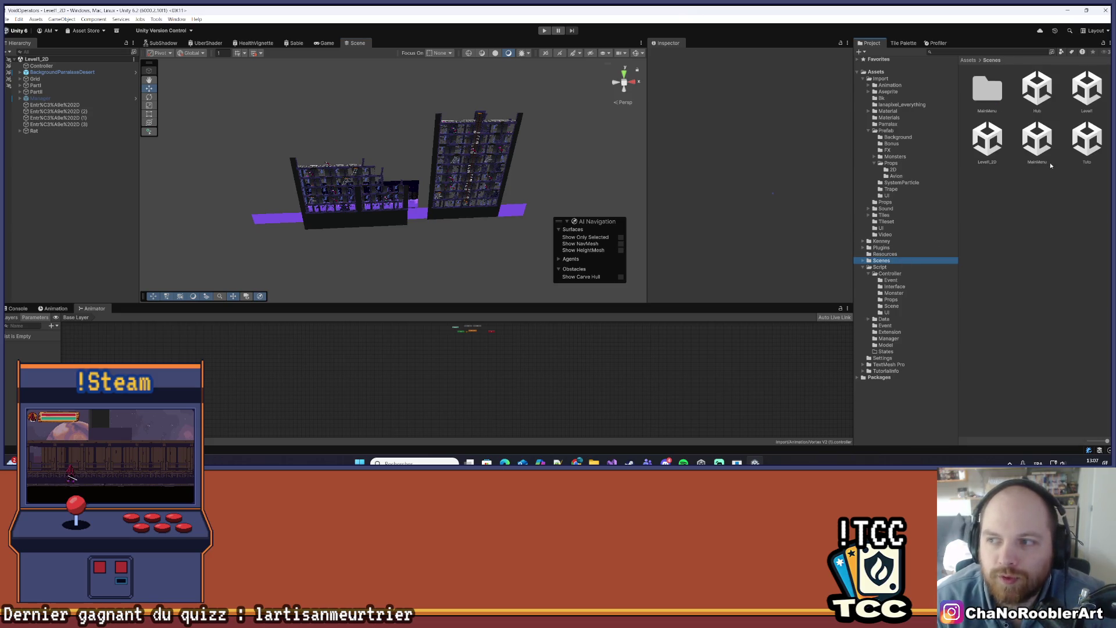
{"action": "double_click", "coordinate": [1086, 139]}
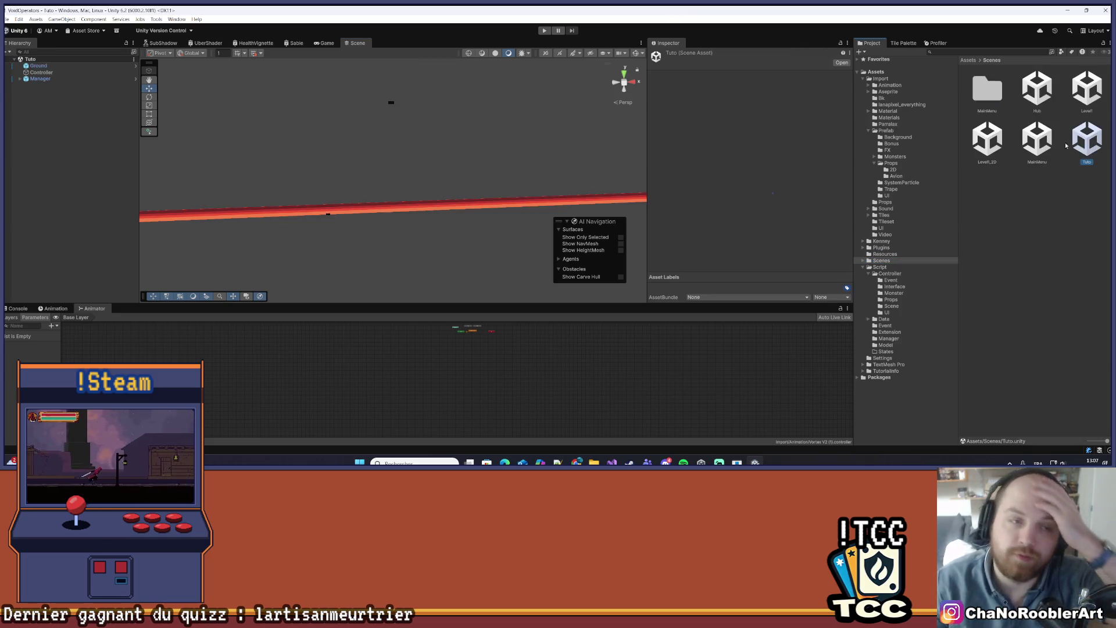
- Open the MainMenu scene and save it with File > Save
{"action": "left_click_drag", "start_coordinate": [374, 172], "coordinate": [424, 124]}
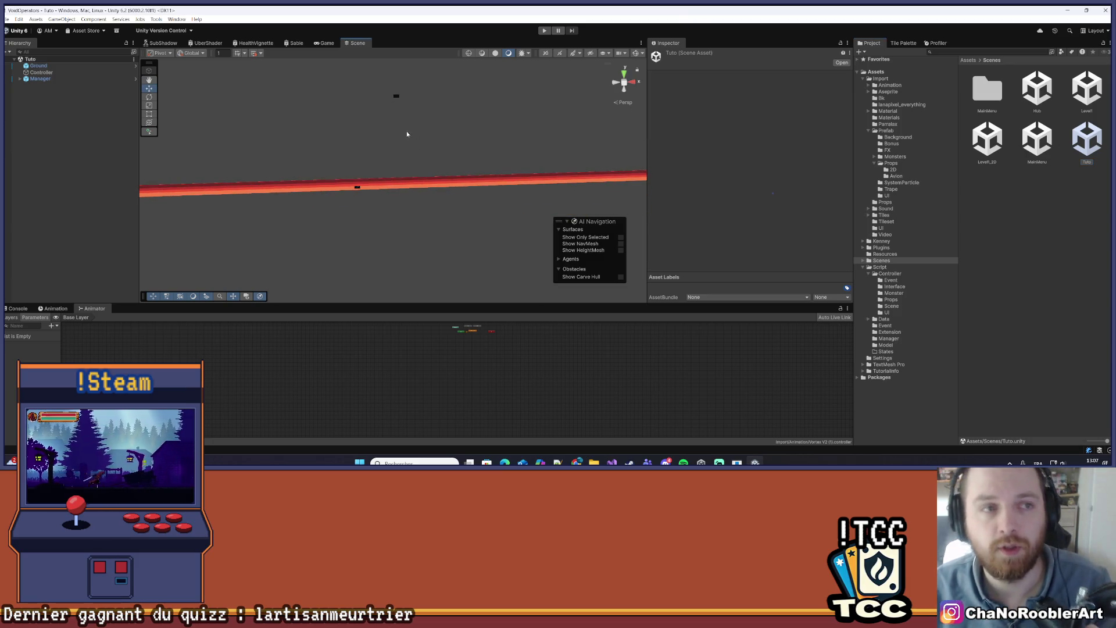
{"action": "left_click", "coordinate": [53, 147]}
{"action": "double_click", "coordinate": [1038, 142]}
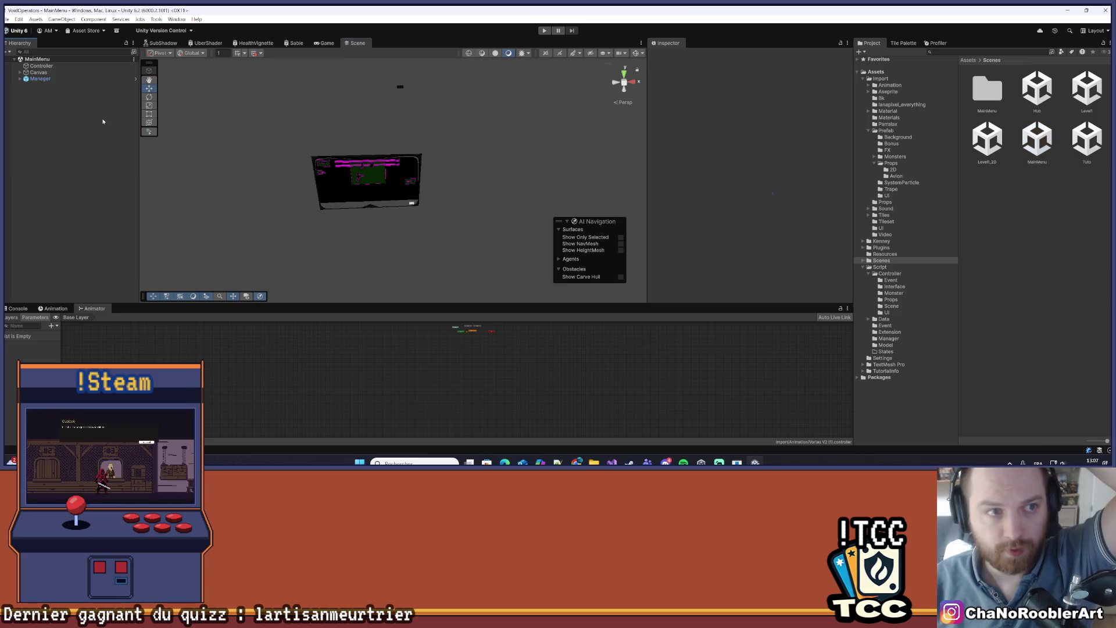
{"action": "left_click", "coordinate": [8, 19]}
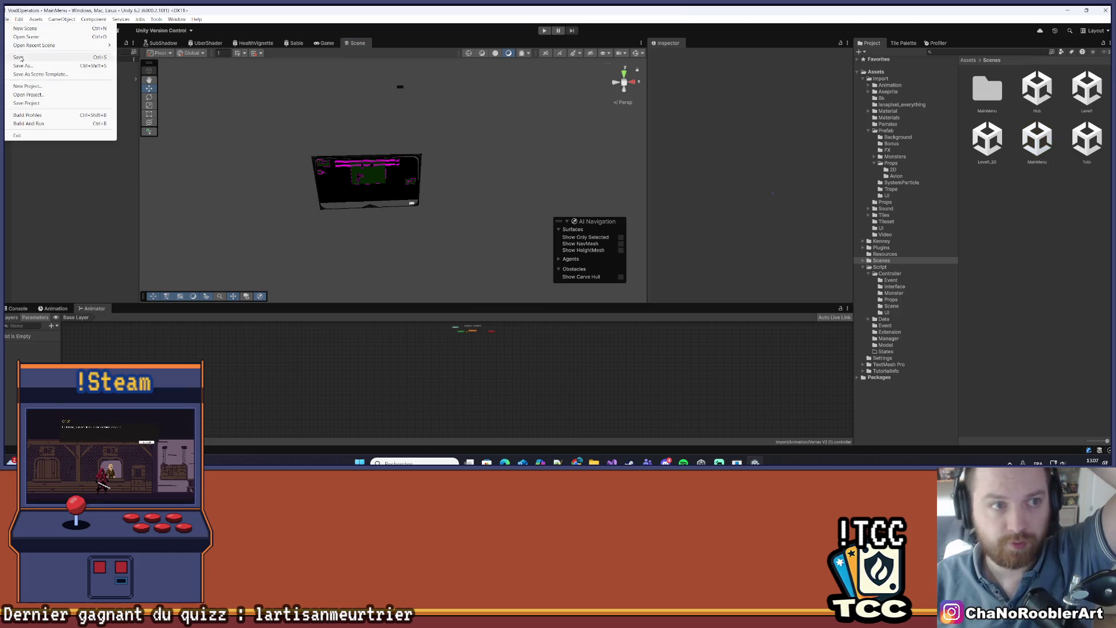
{"action": "left_click", "coordinate": [19, 56]}
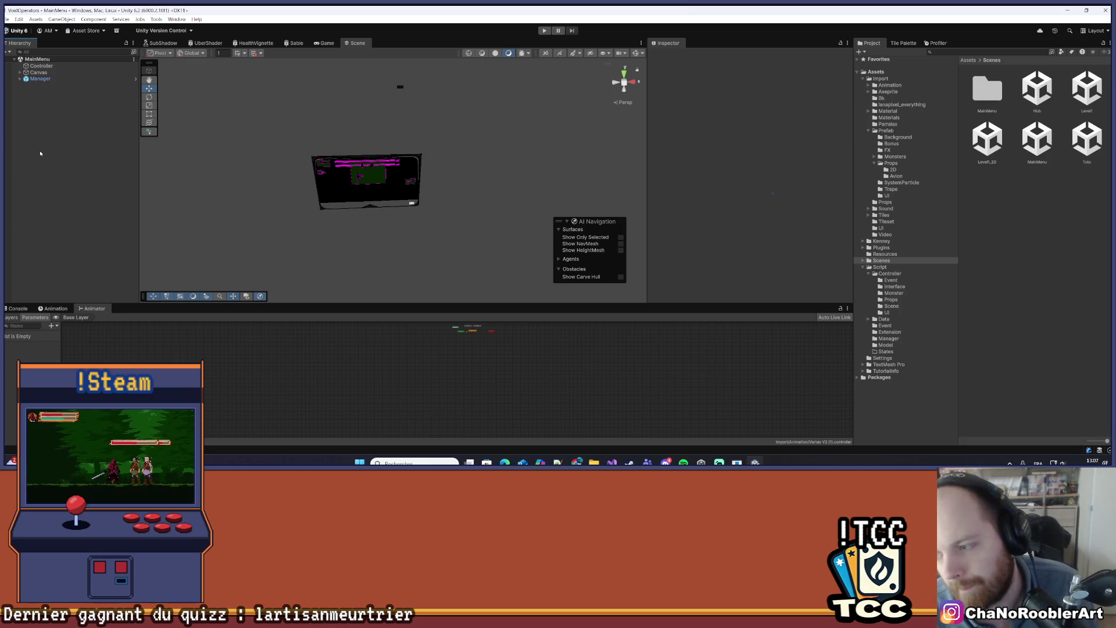
- Browse the taskbar calendar a few months forward and back, then return to Unity
{"action": "left_click", "coordinate": [1084, 458]}
{"action": "left_click", "coordinate": [1097, 299]}
{"action": "left_click", "coordinate": [1097, 300]}
{"action": "left_click", "coordinate": [1097, 300]}
{"action": "left_click", "coordinate": [1082, 298]}
{"action": "left_click", "coordinate": [1083, 298]}
{"action": "left_click", "coordinate": [1101, 298]}
{"action": "left_click", "coordinate": [1101, 298]}
{"action": "left_click", "coordinate": [1101, 298]}
{"action": "left_click", "coordinate": [84, 225]}
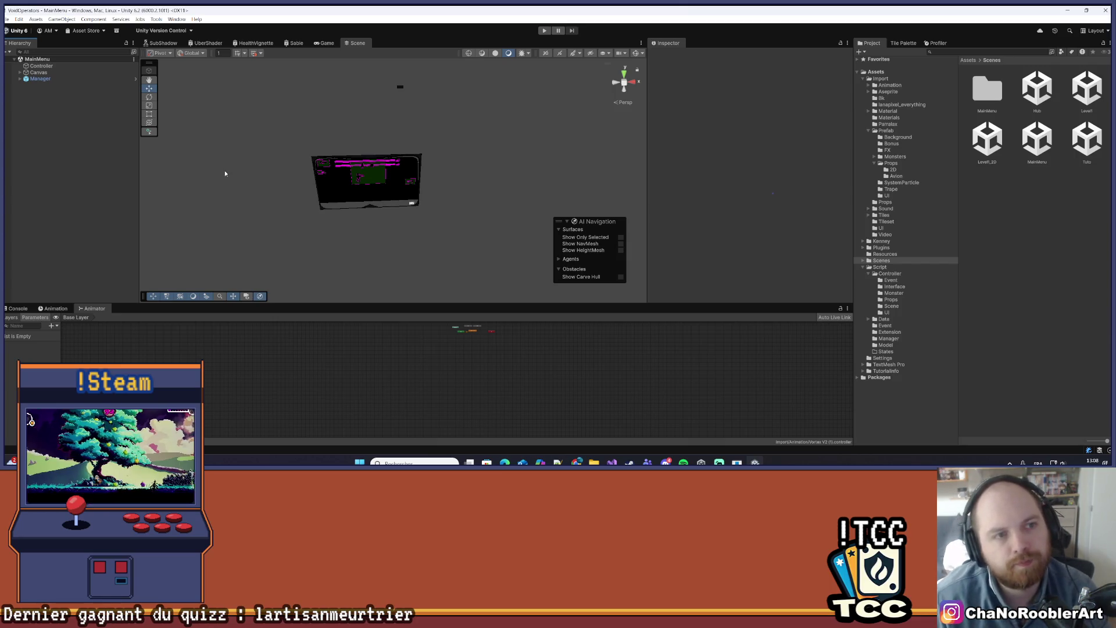
{"action": "left_click", "coordinate": [8, 20]}
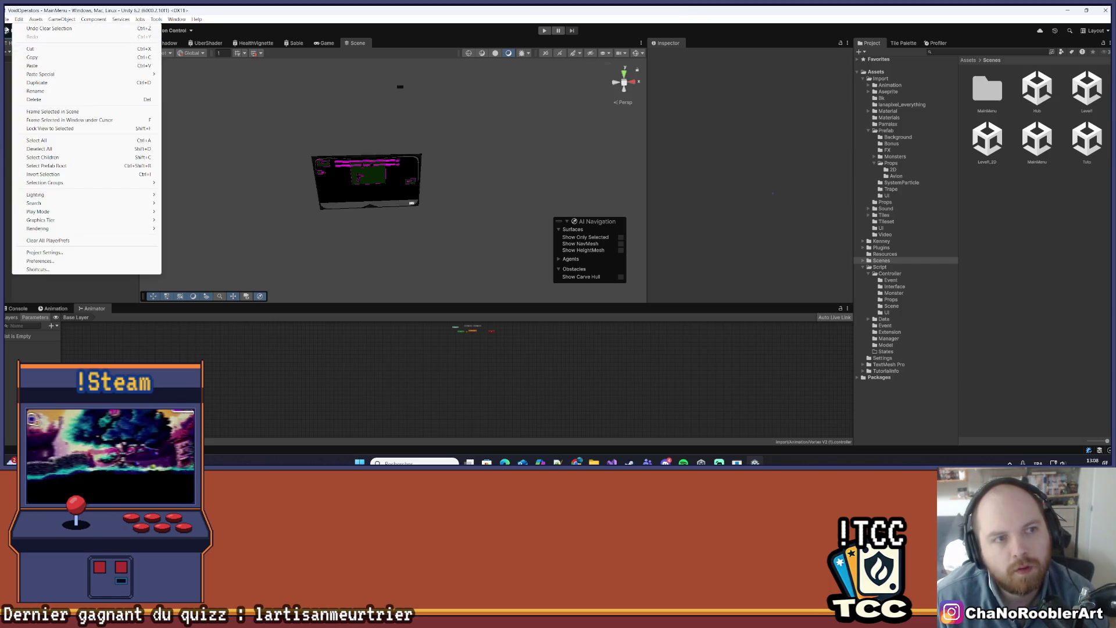
- Save the MainMenu scene
{"action": "left_click", "coordinate": [26, 57]}
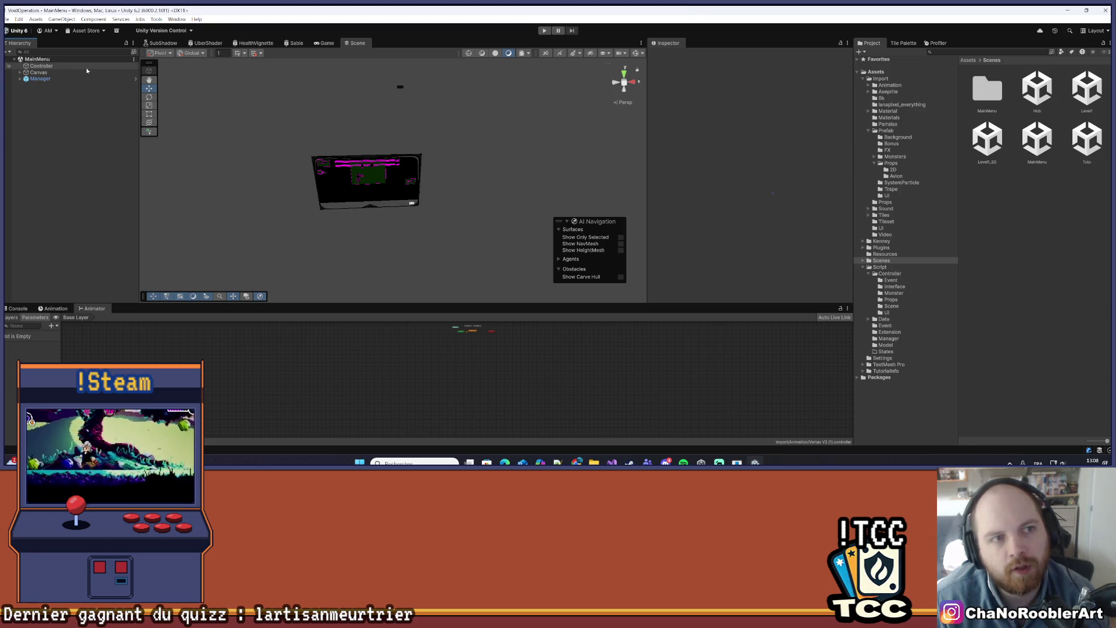
{"action": "scroll", "coordinate": [330, 151], "scroll_direction": "up", "scroll_amount": 10}
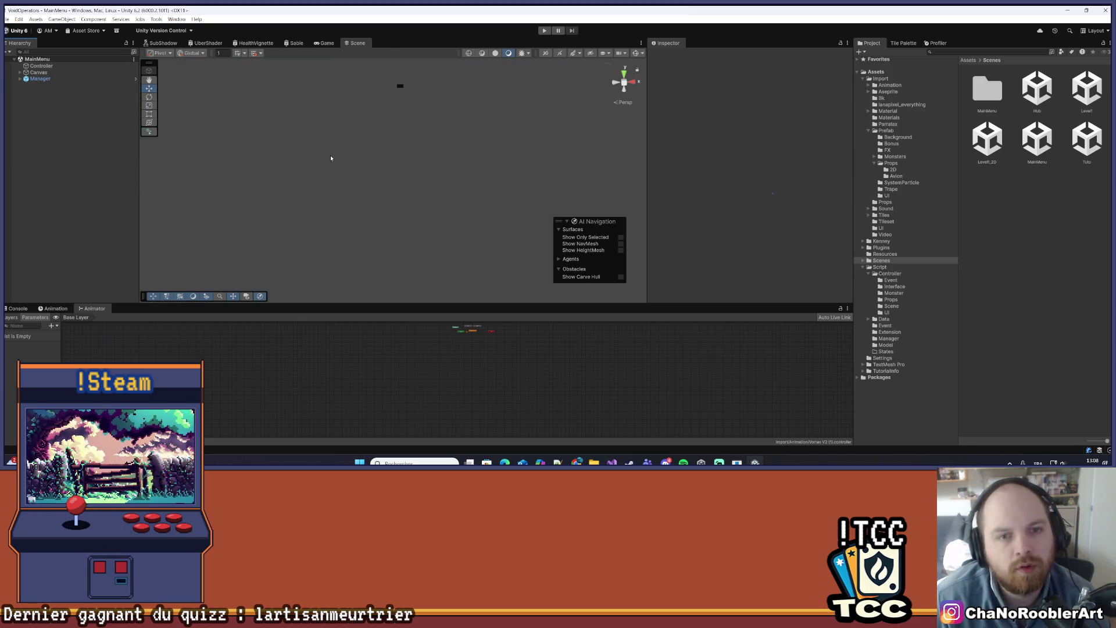
{"action": "scroll", "coordinate": [330, 157], "scroll_direction": "down", "scroll_amount": 5}
{"action": "mouse_move", "coordinate": [330, 157]}
{"action": "left_mouse_down"}
{"action": "mouse_move", "coordinate": [351, 169]}
{"action": "mouse_move", "coordinate": [351, 159]}
{"action": "mouse_move", "coordinate": [299, 168]}
{"action": "left_mouse_up"}
- Start the Windows build from Build Profiles with V0.22 as its output folder
{"action": "left_click", "coordinate": [7, 19]}
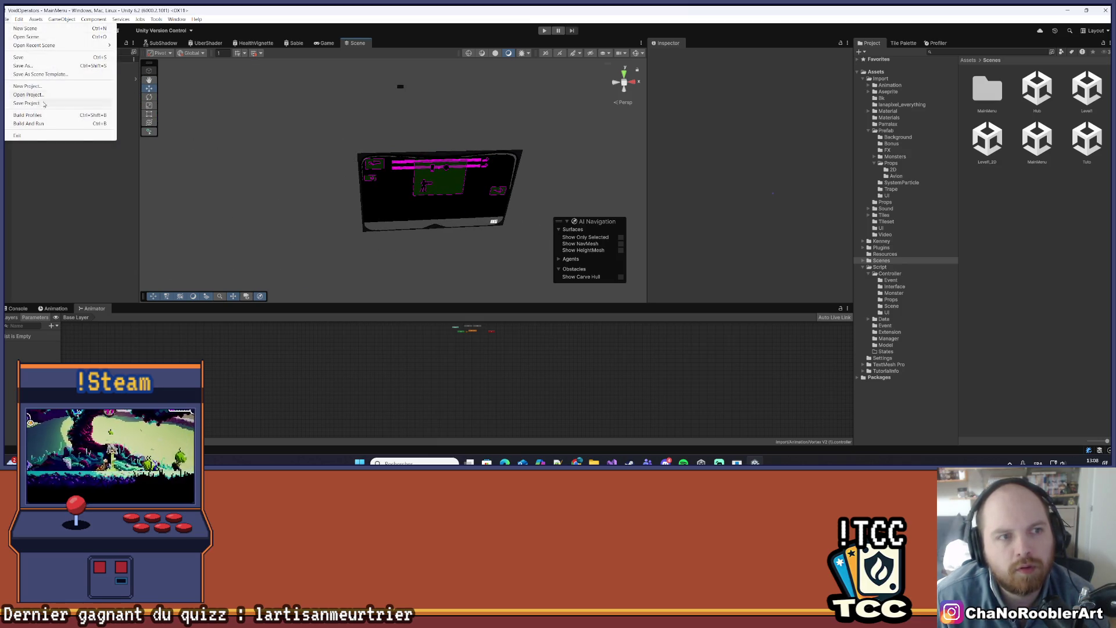
{"action": "left_click", "coordinate": [28, 115]}
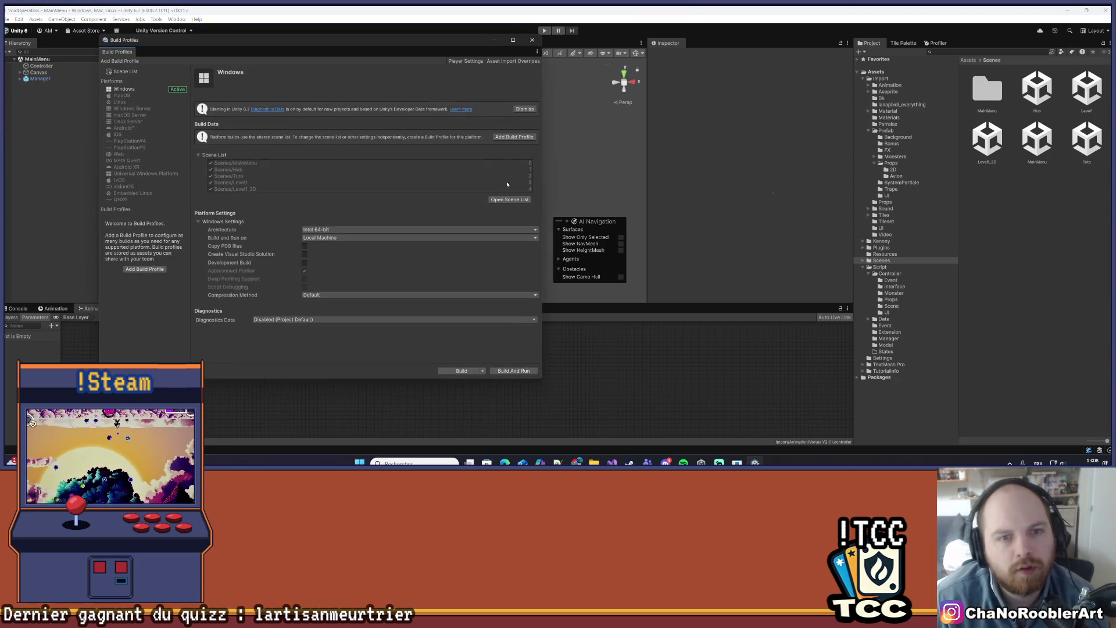
{"action": "left_click", "coordinate": [462, 370]}
{"action": "double_click", "coordinate": [407, 311]}
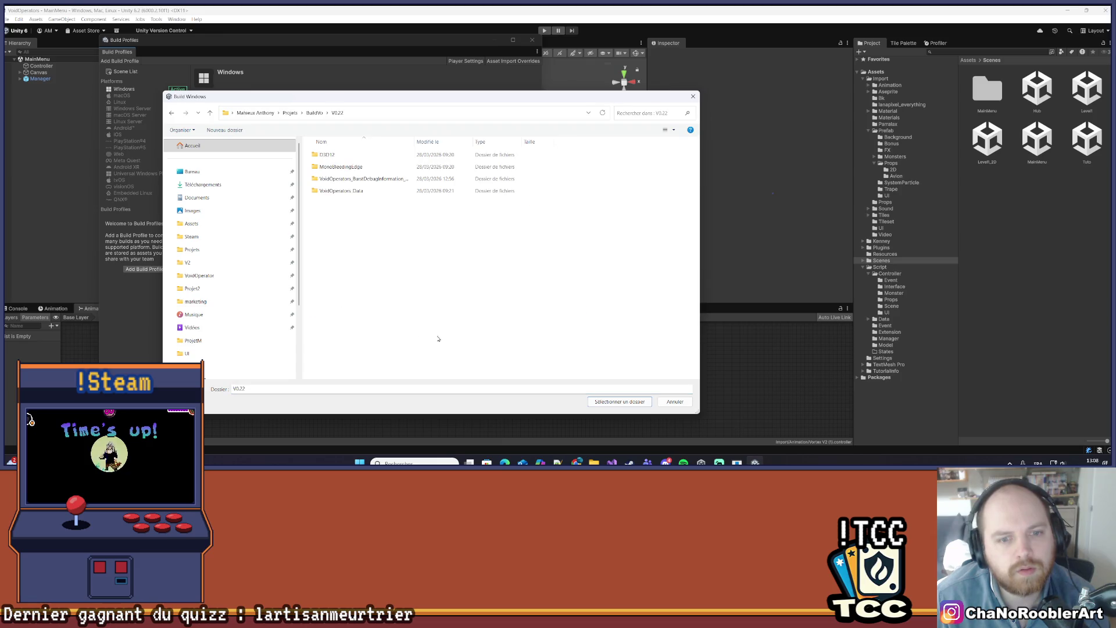
{"action": "left_click", "coordinate": [620, 401]}
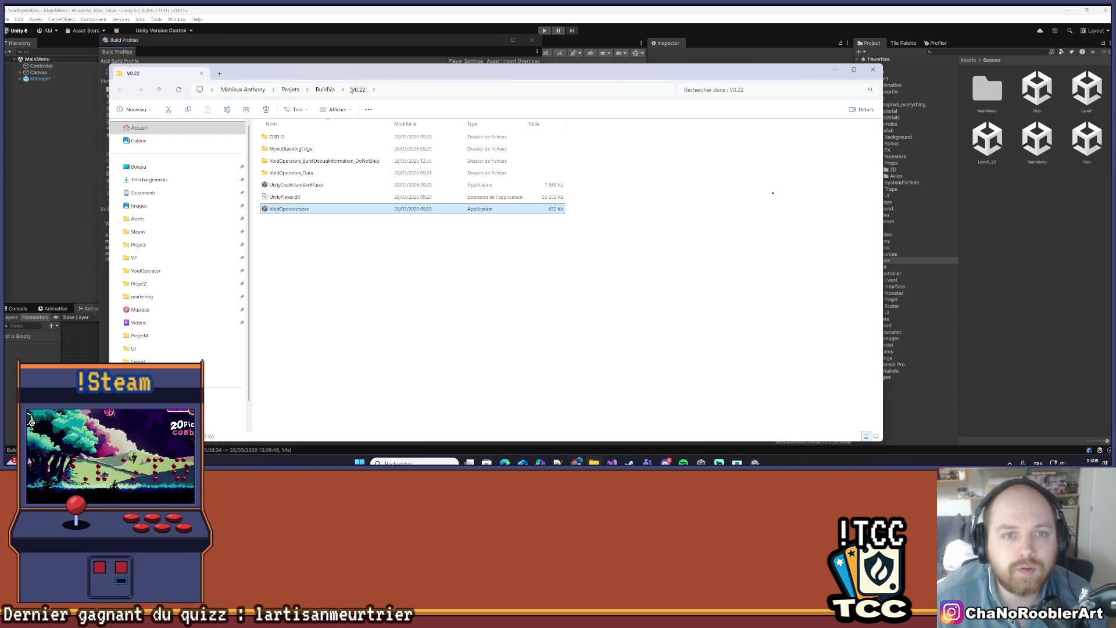
- Close the V0.22 folder window and Unity's Build Profiles window to reveal the MainMenu canvas
{"action": "left_click", "coordinate": [324, 90]}
{"action": "key", "text": "alt+Tab"}
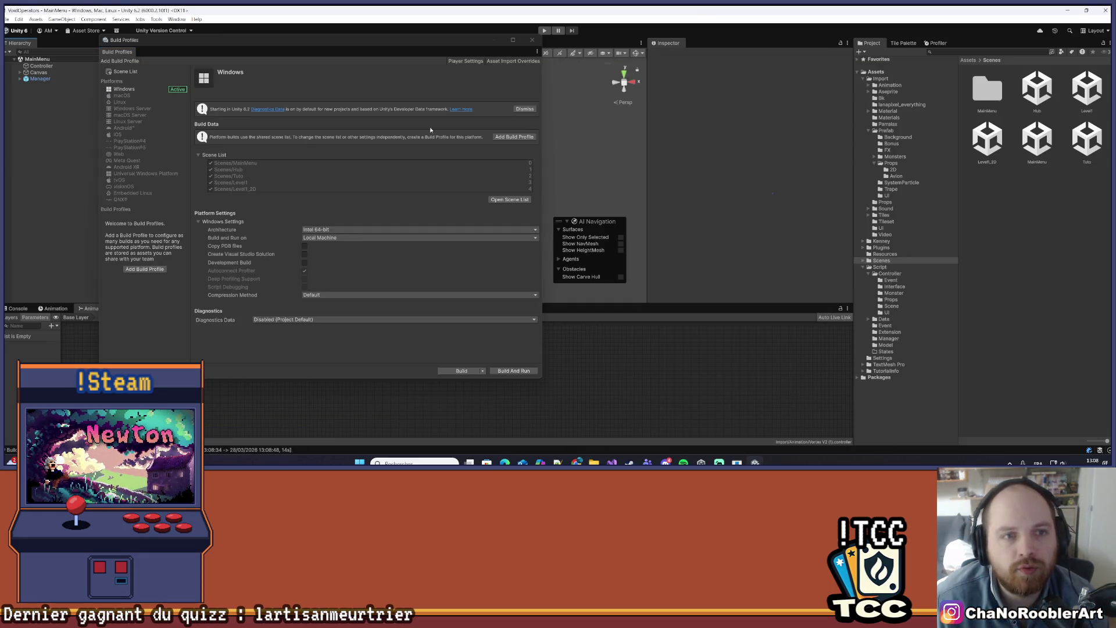
{"action": "left_click", "coordinate": [532, 40]}
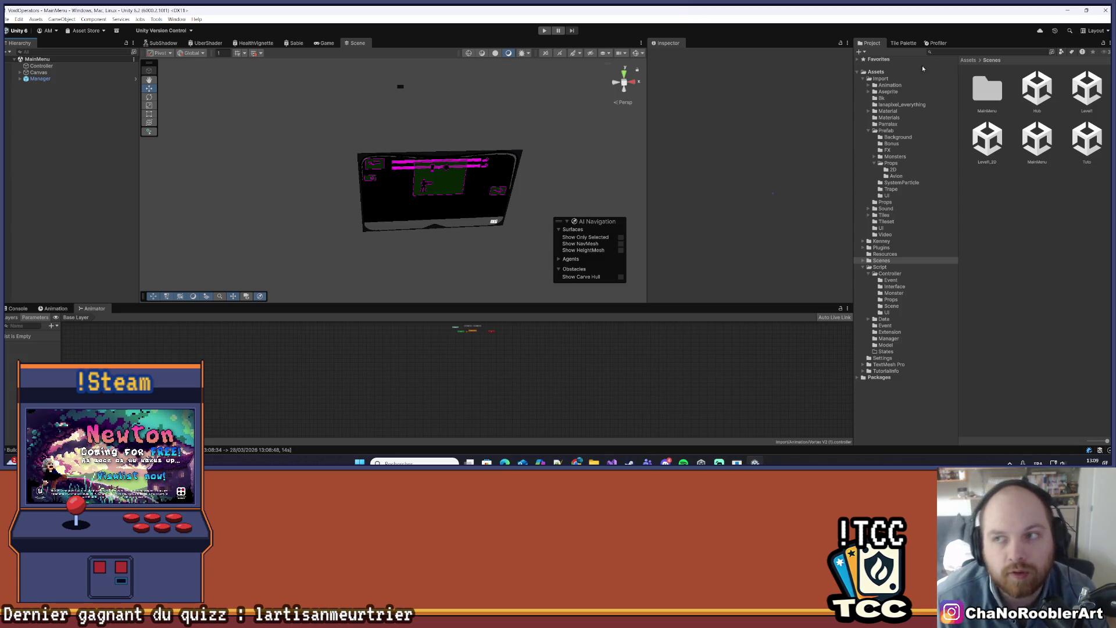
{"action": "mouse_move", "coordinate": [577, 462]}
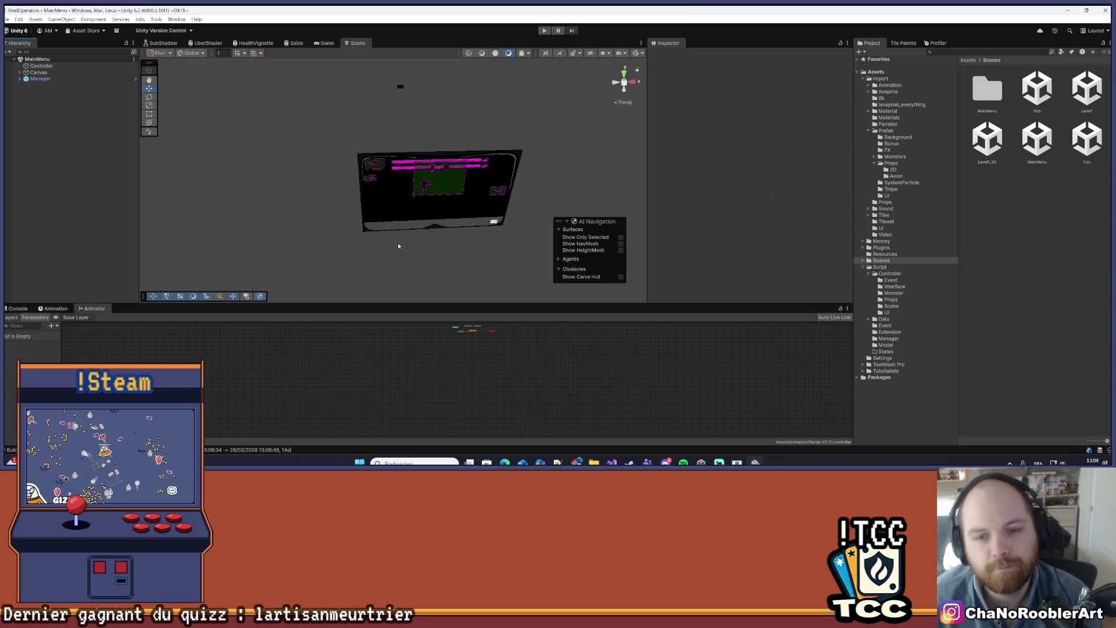
{"action": "left_click", "coordinate": [5, 19]}
{"action": "left_click", "coordinate": [56, 126]}
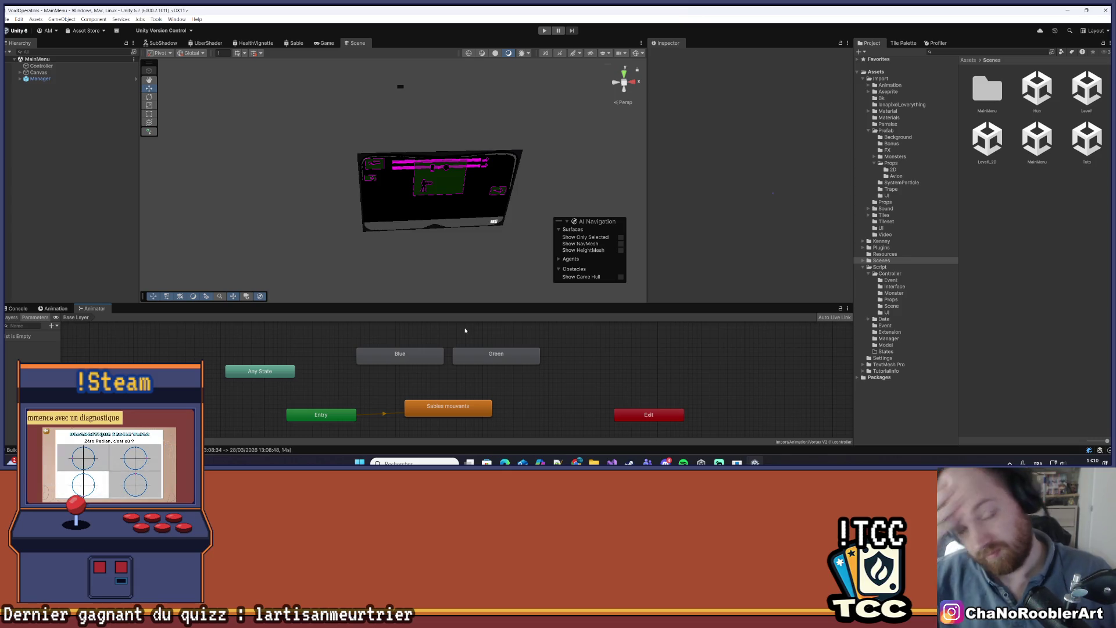
- Inspect the contents of the V0.22 build folder in File Explorer, then close it
{"action": "mouse_move", "coordinate": [470, 204]}
{"action": "left_mouse_down"}
{"action": "mouse_move", "coordinate": [353, 211]}
{"action": "mouse_move", "coordinate": [429, 189]}
{"action": "mouse_move", "coordinate": [374, 192]}
{"action": "mouse_move", "coordinate": [379, 212]}
{"action": "mouse_move", "coordinate": [372, 203]}
{"action": "mouse_move", "coordinate": [358, 216]}
{"action": "mouse_move", "coordinate": [364, 228]}
{"action": "mouse_move", "coordinate": [368, 214]}
{"action": "mouse_move", "coordinate": [346, 211]}
{"action": "mouse_move", "coordinate": [555, 164]}
{"action": "left_mouse_up"}
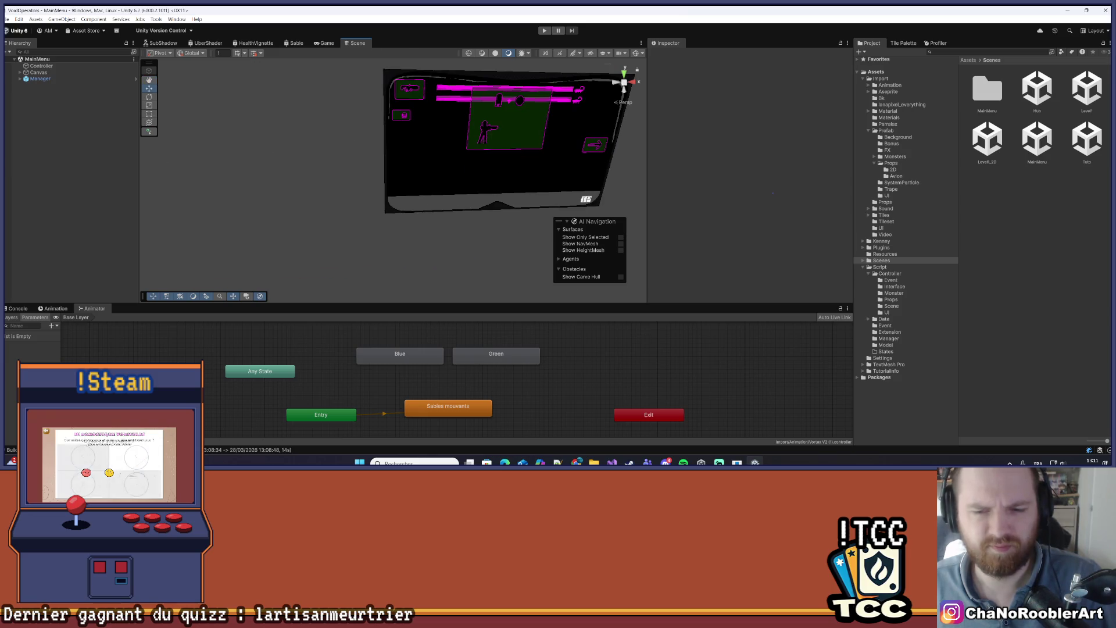
{"action": "key", "text": "alt+Tab"}
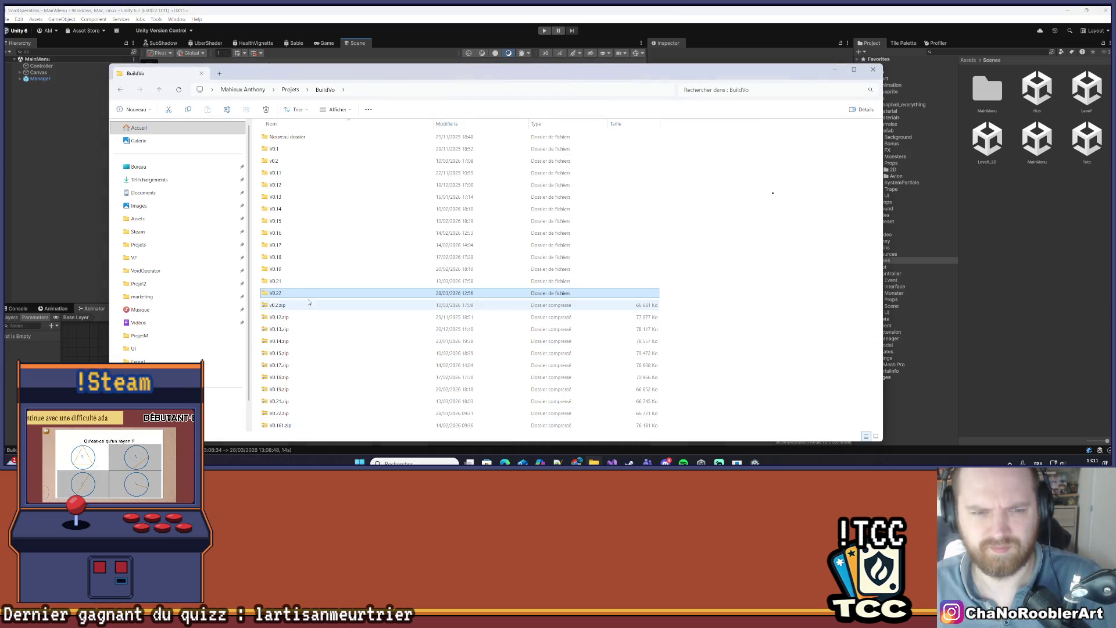
{"action": "double_click", "coordinate": [306, 293]}
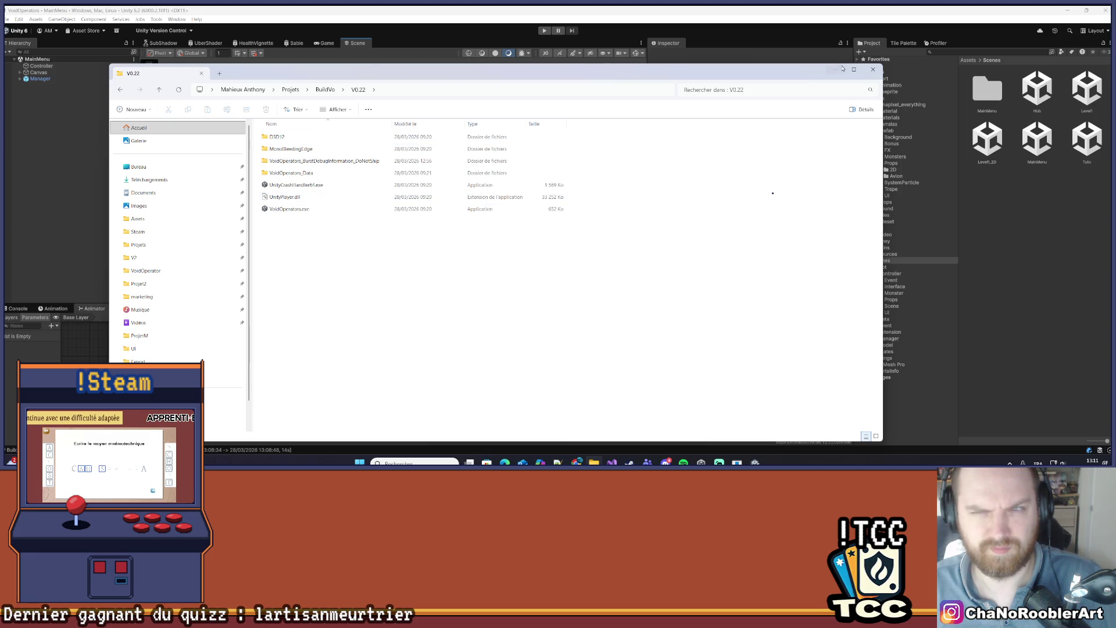
{"action": "left_click", "coordinate": [873, 69]}
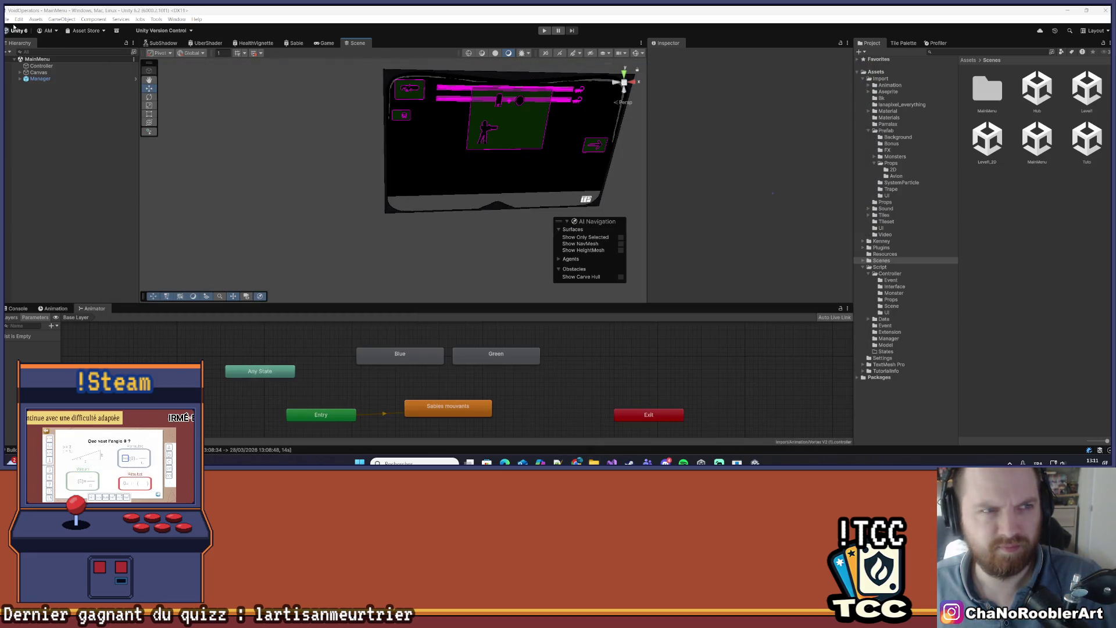
{"action": "left_click", "coordinate": [6, 19]}
{"action": "key", "text": "Escape"}
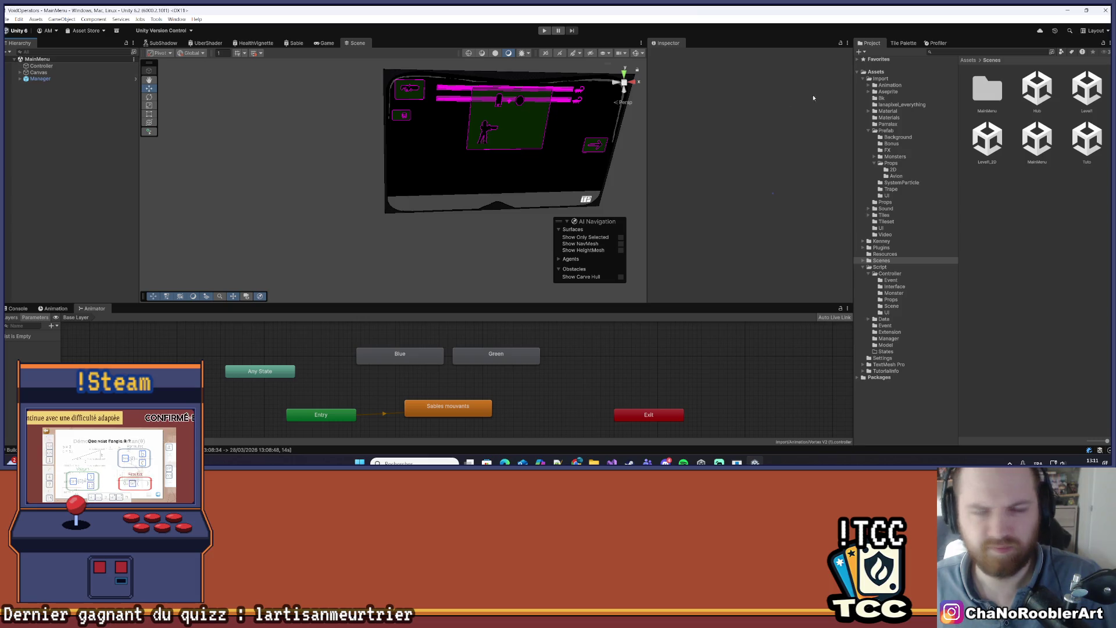
- Open the Level1_2D, Level1 and Hub scenes in turn, then return to MainMenu
{"action": "double_click", "coordinate": [986, 140]}
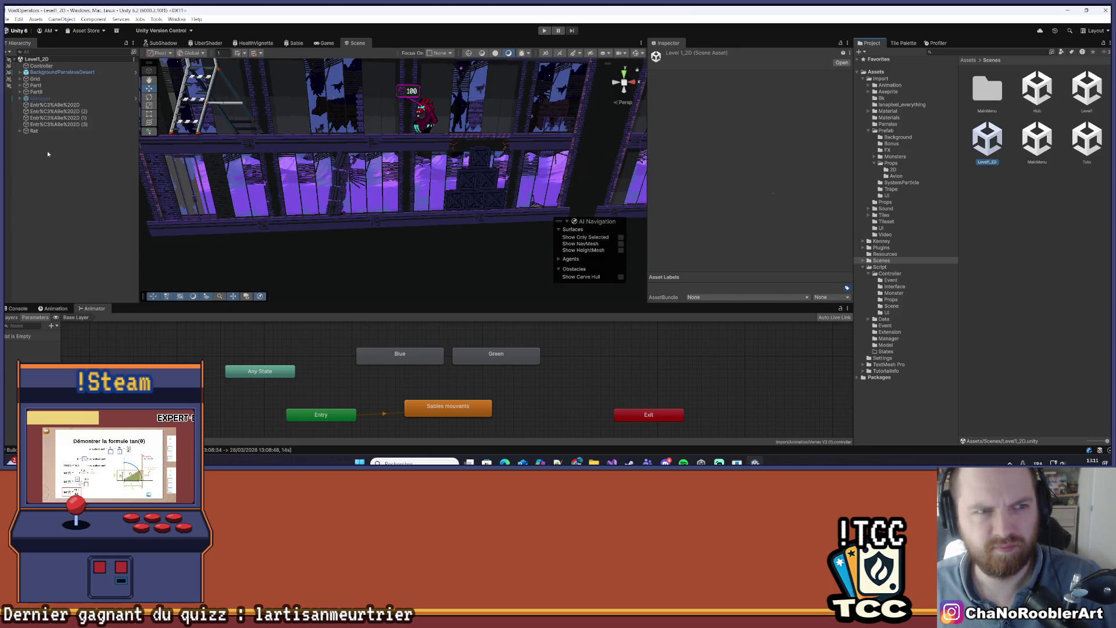
{"action": "double_click", "coordinate": [1085, 92]}
{"action": "double_click", "coordinate": [1038, 75]}
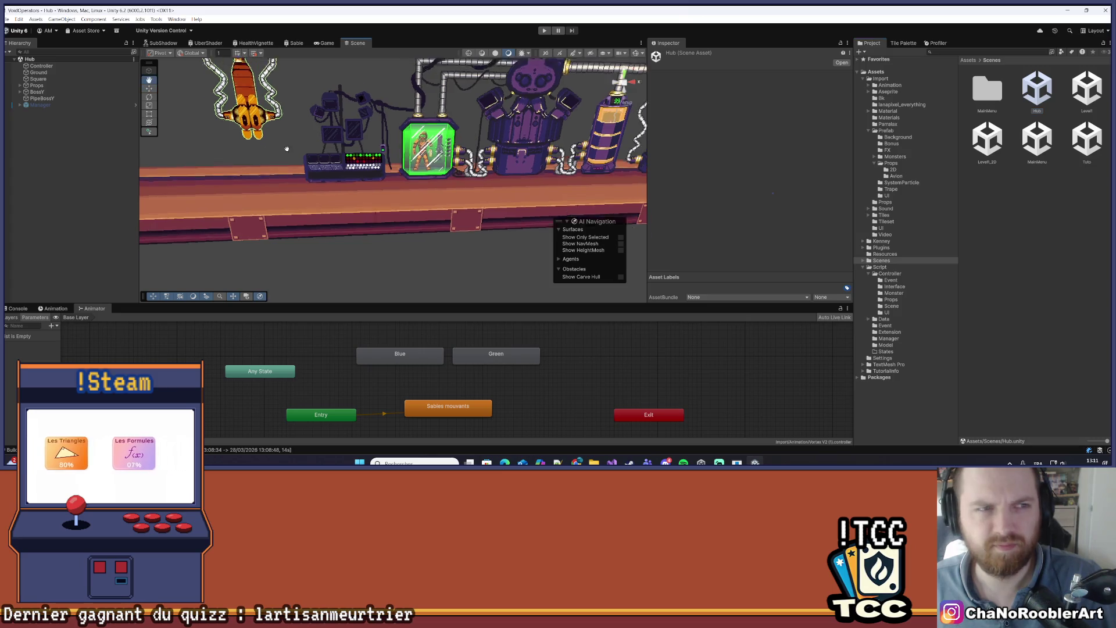
{"action": "left_click_drag", "start_coordinate": [448, 126], "coordinate": [558, 185]}
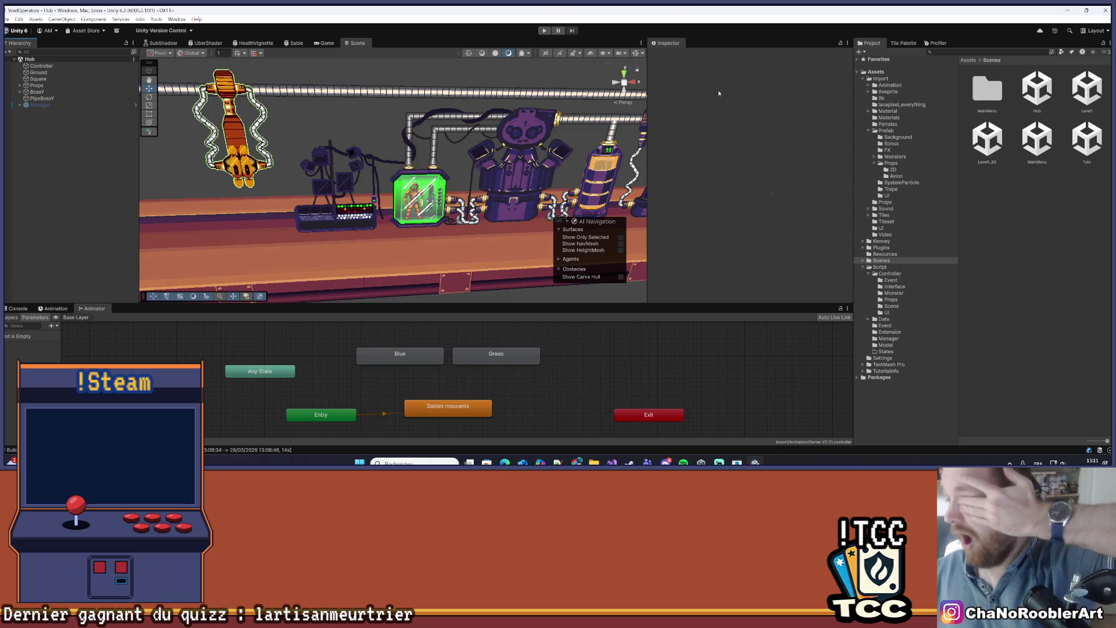
{"action": "left_click", "coordinate": [1037, 140]}
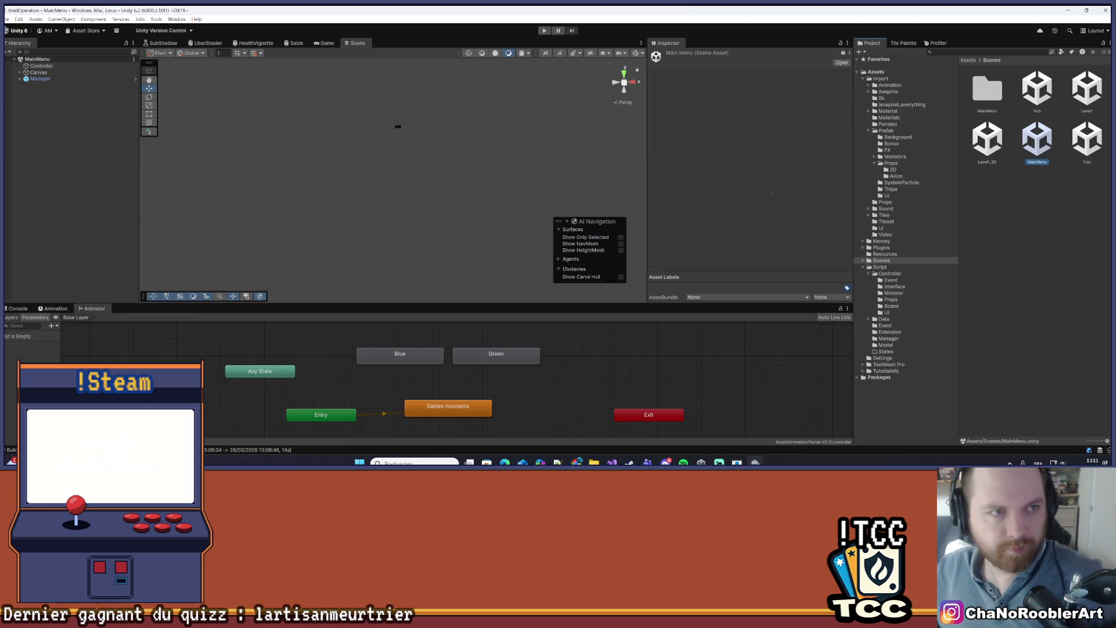
- Run the Windows build profile, outputting into the BuildVo\V0.22 folder
{"action": "left_click", "coordinate": [6, 20]}
{"action": "left_click", "coordinate": [49, 95]}
{"action": "left_click", "coordinate": [7, 20]}
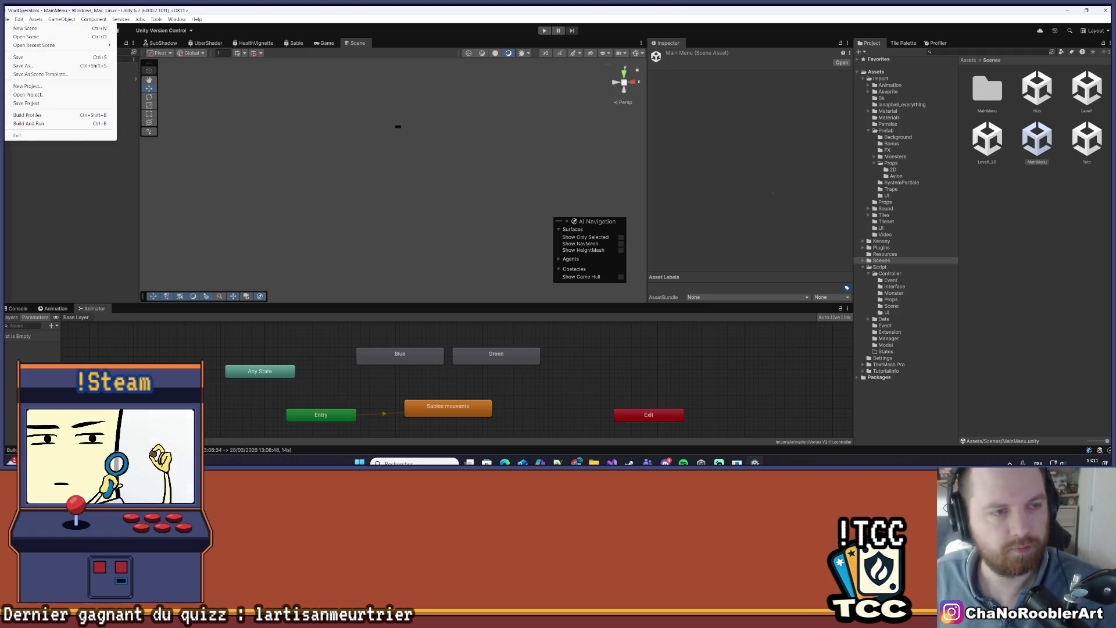
{"action": "left_click", "coordinate": [29, 115]}
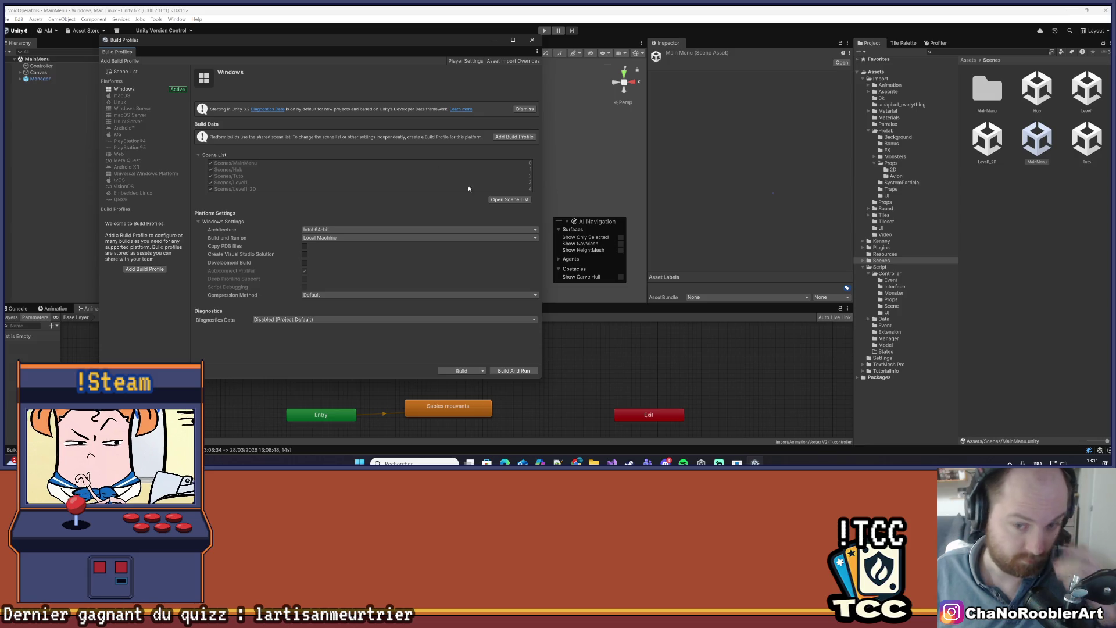
{"action": "left_click", "coordinate": [471, 371]}
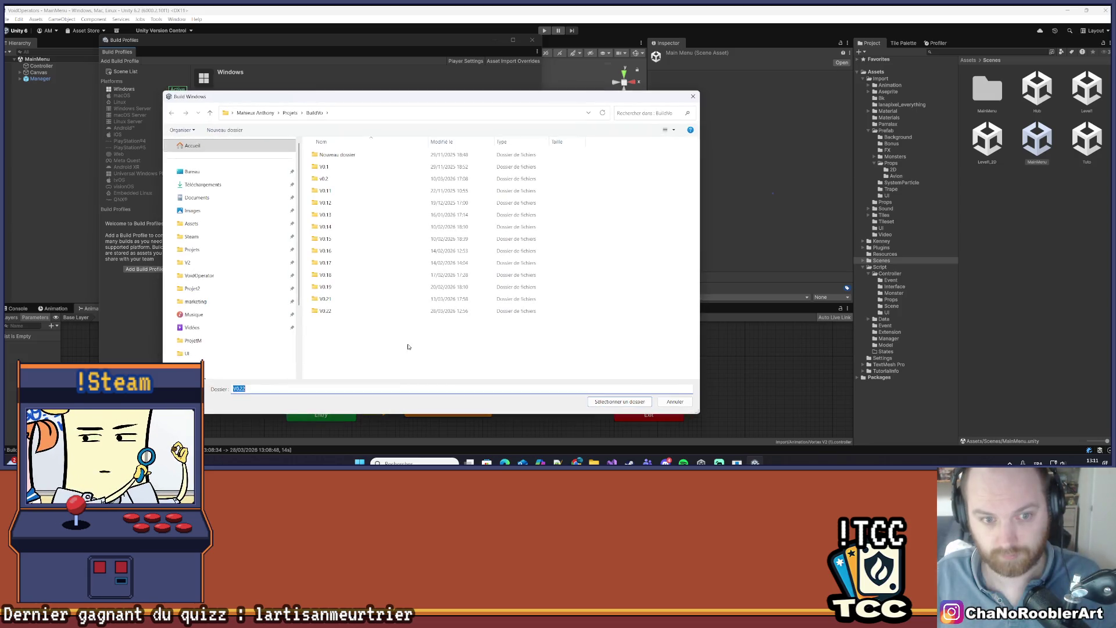
{"action": "left_click", "coordinate": [599, 405]}
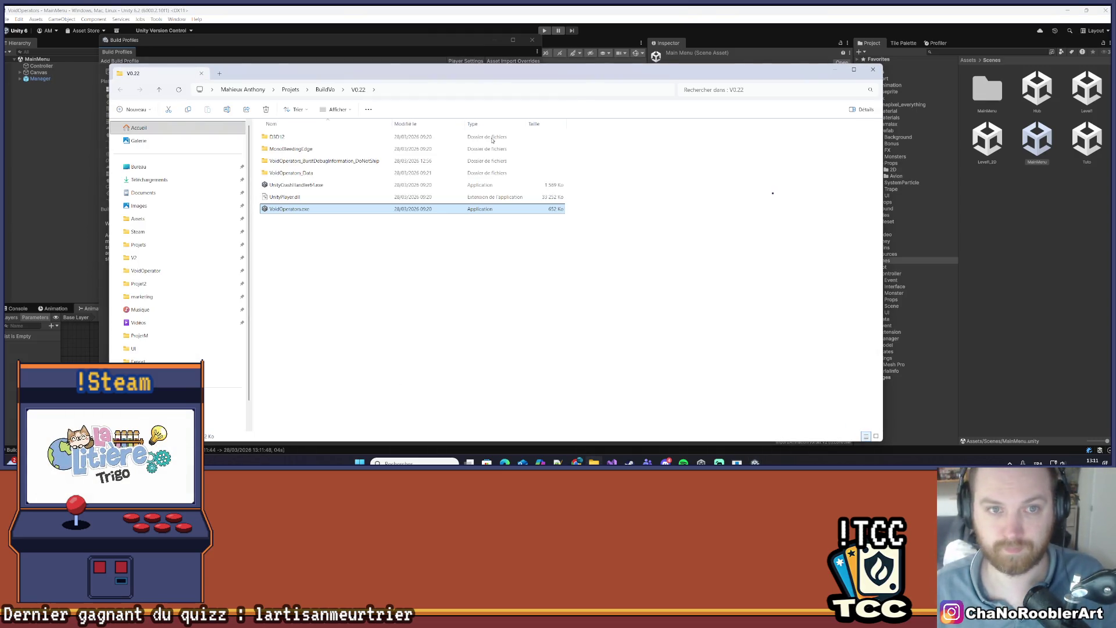
- Delete the old V0.22.zip archive from the BuildVo folder
{"action": "left_click", "coordinate": [325, 89]}
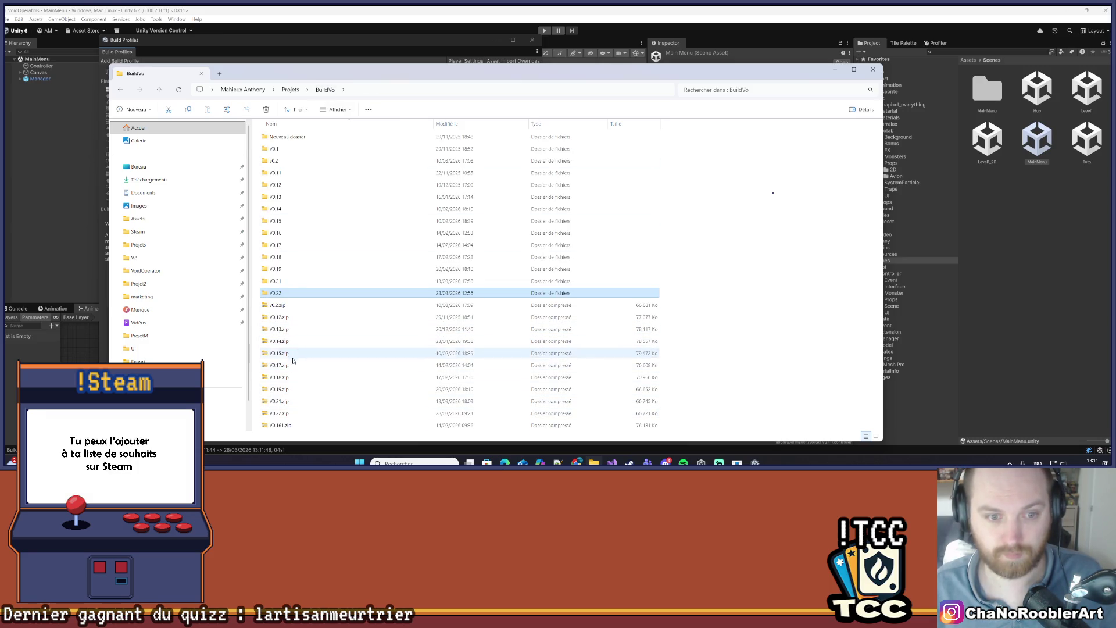
{"action": "left_click", "coordinate": [287, 408]}
{"action": "key", "text": "Delete"}
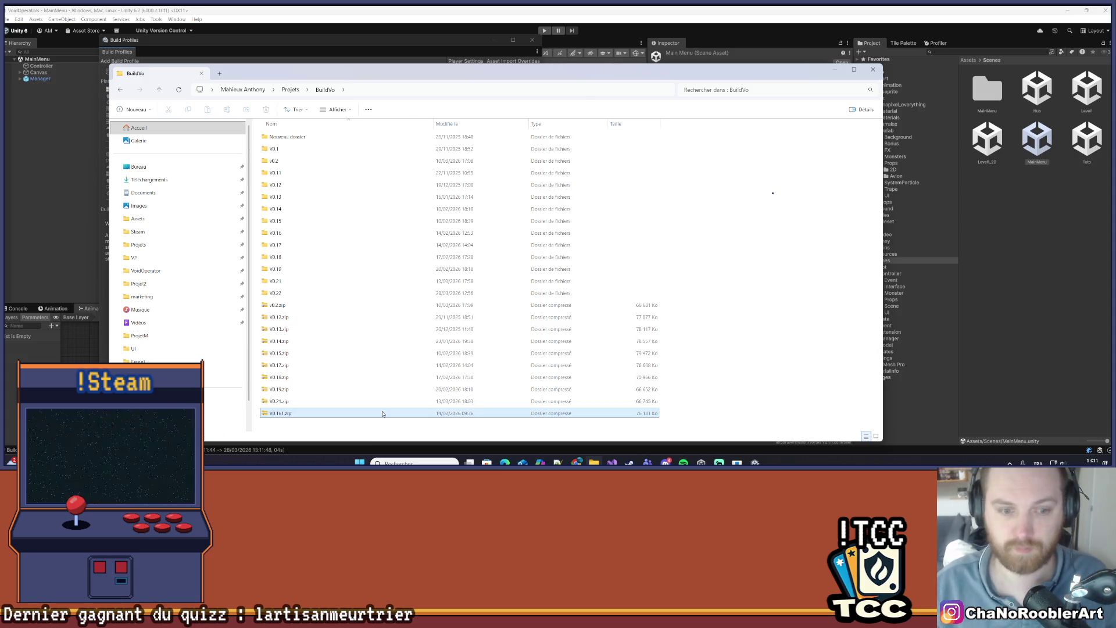
- Compress the V0.22 folder into a new V0.22.zip and check its size
{"action": "right_click", "coordinate": [323, 292]}
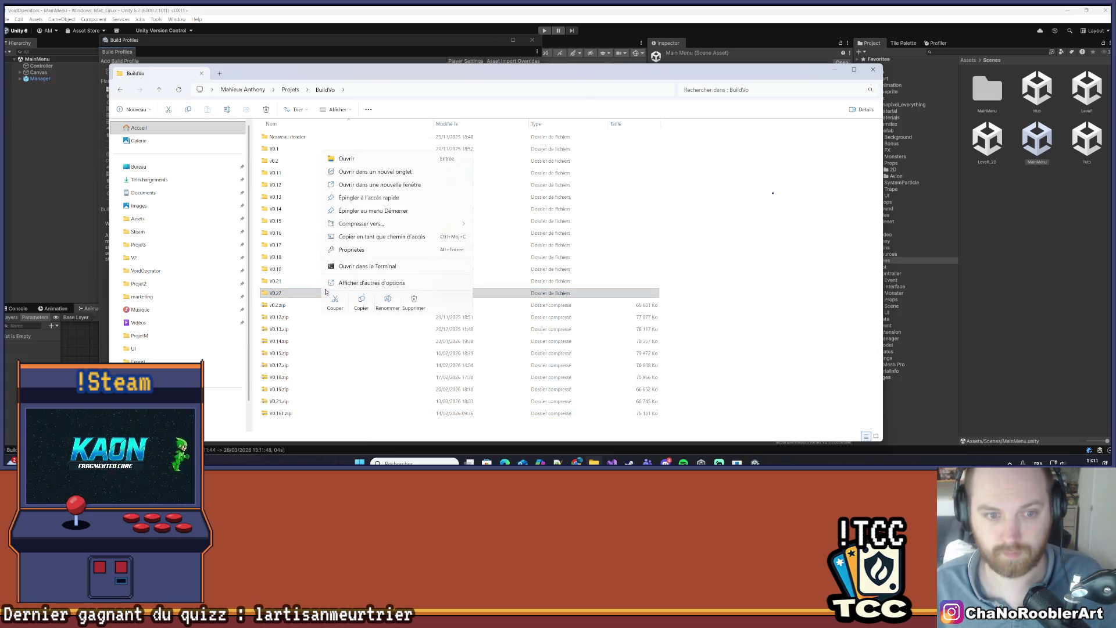
{"action": "mouse_move", "coordinate": [384, 225]}
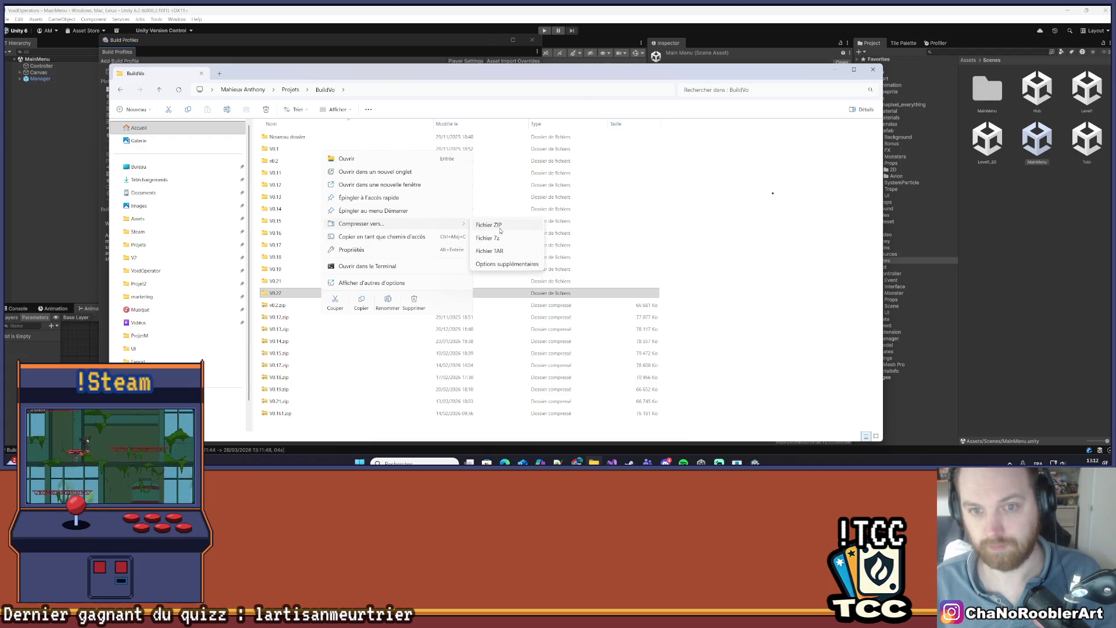
{"action": "left_click", "coordinate": [498, 227]}
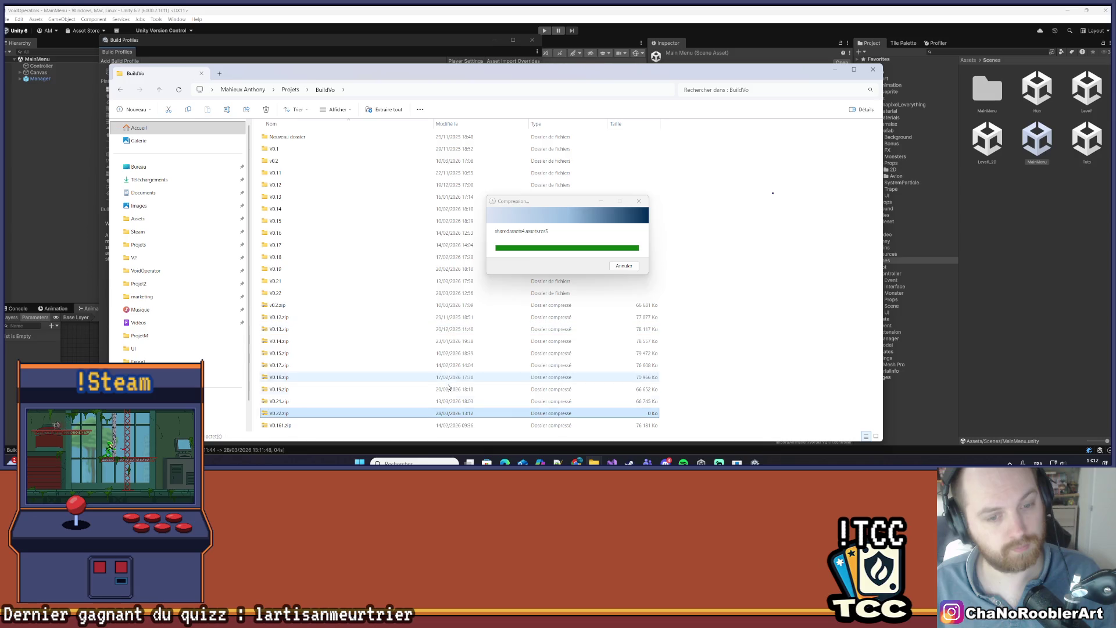
{"action": "left_click", "coordinate": [776, 432]}
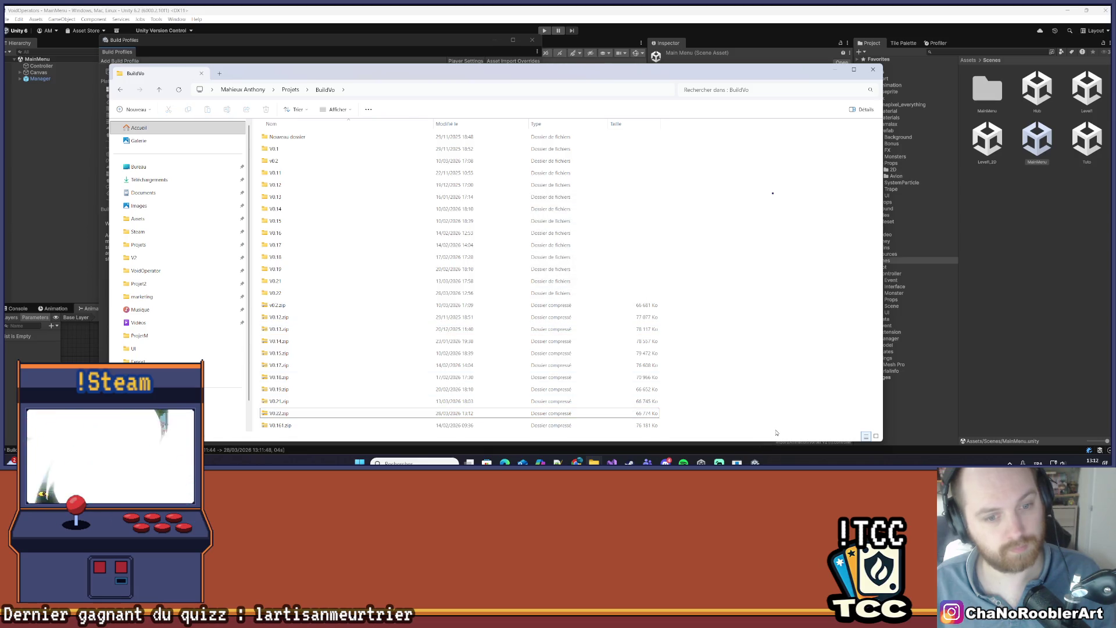
{"action": "left_click", "coordinate": [298, 415]}
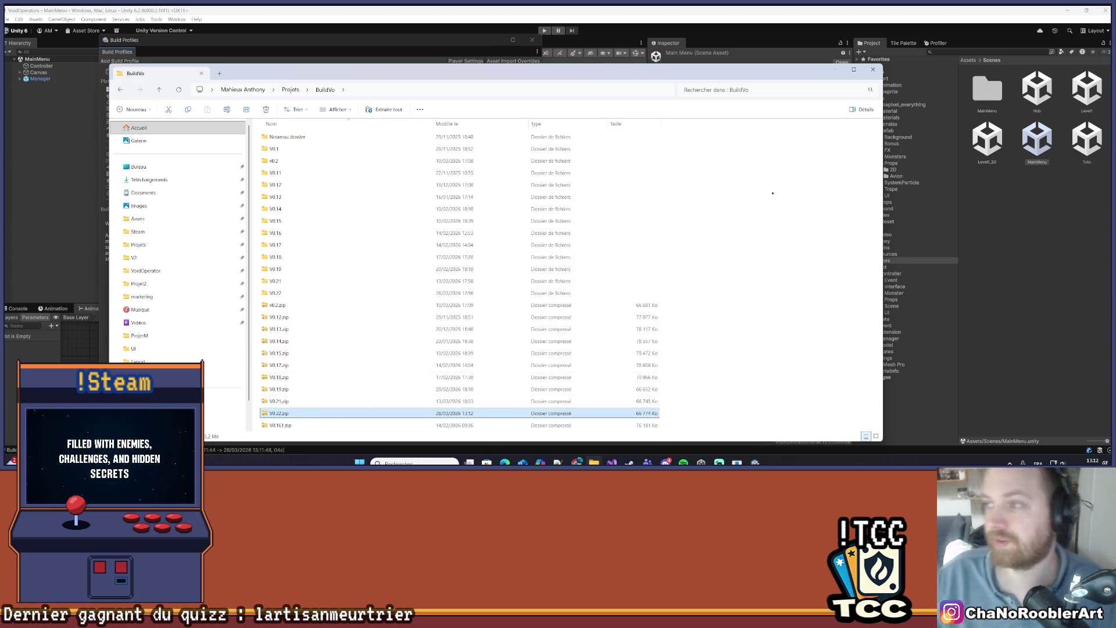
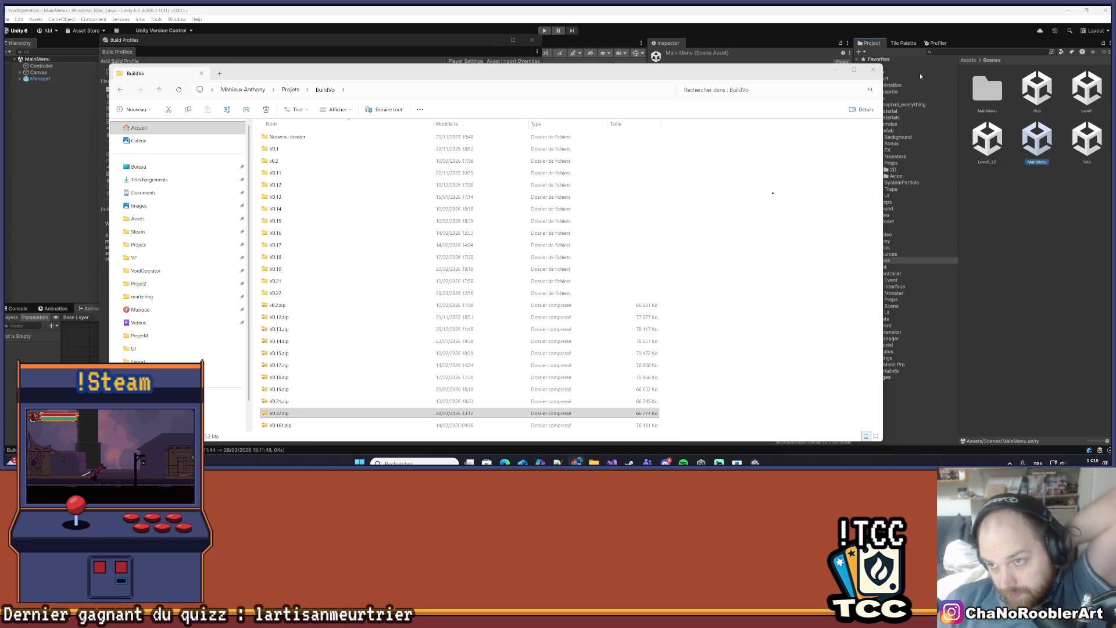
- Close the build output folder and the Build Profiles window, then switch to Unity Hub
{"action": "left_click", "coordinate": [874, 70]}
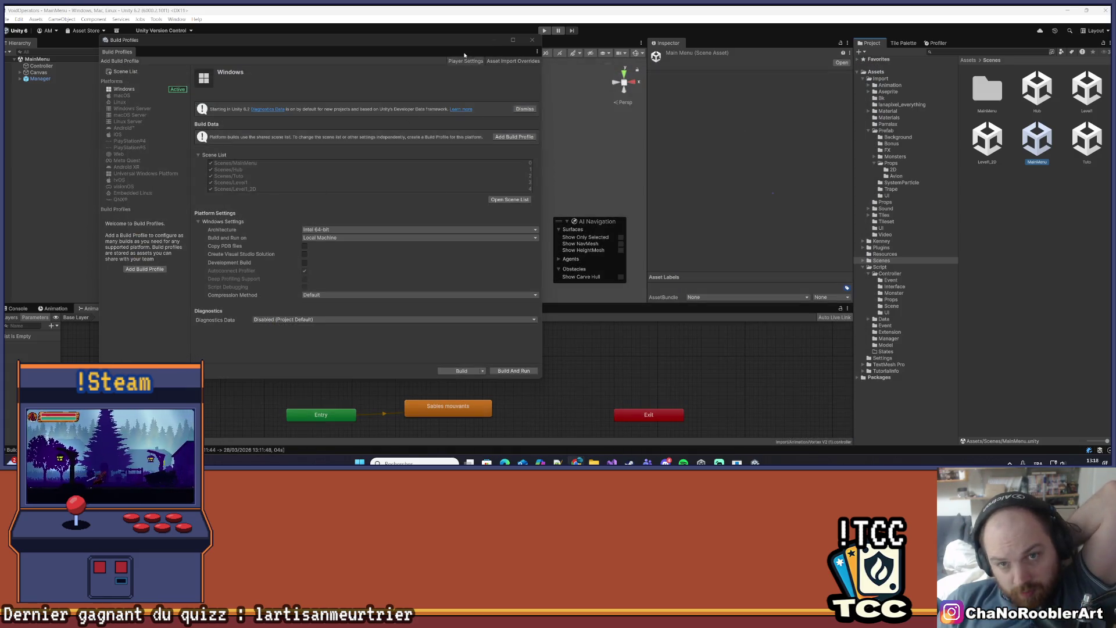
{"action": "left_click", "coordinate": [531, 41]}
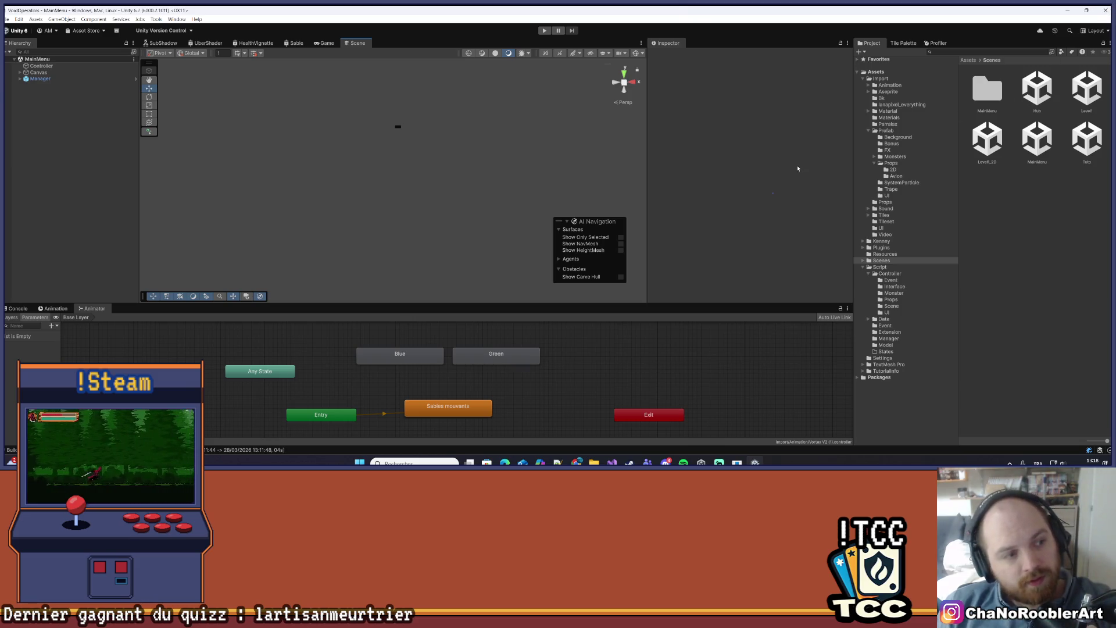
{"action": "key", "text": "alt+Tab"}
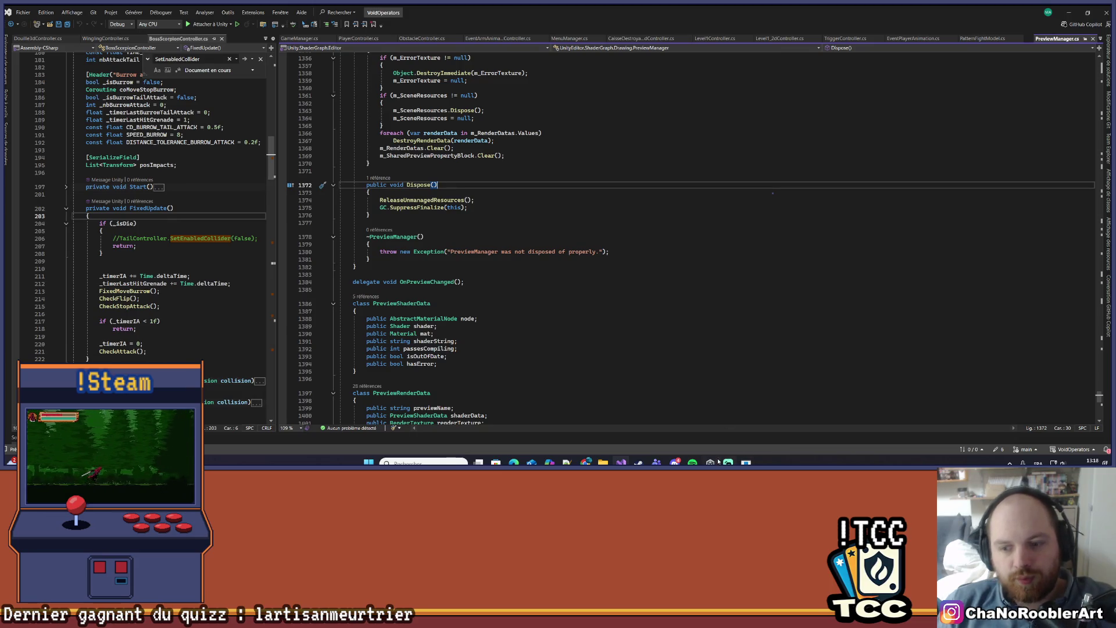
{"action": "key", "text": "alt+Tab"}
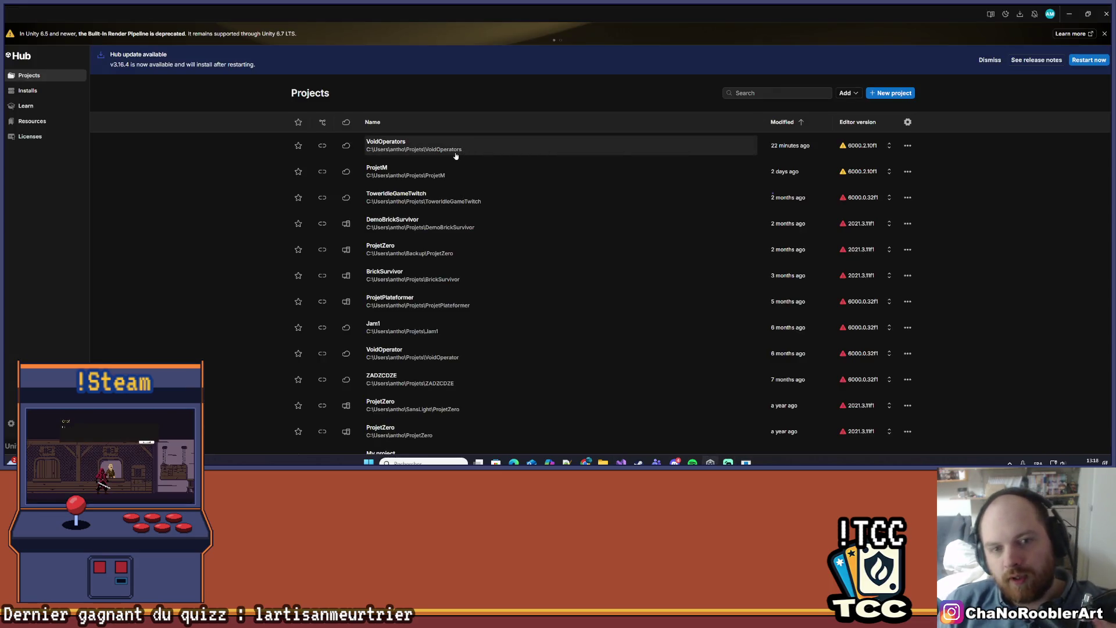
- Launch the ProjetM project from the Unity Hub Projects list
{"action": "left_click", "coordinate": [422, 174]}
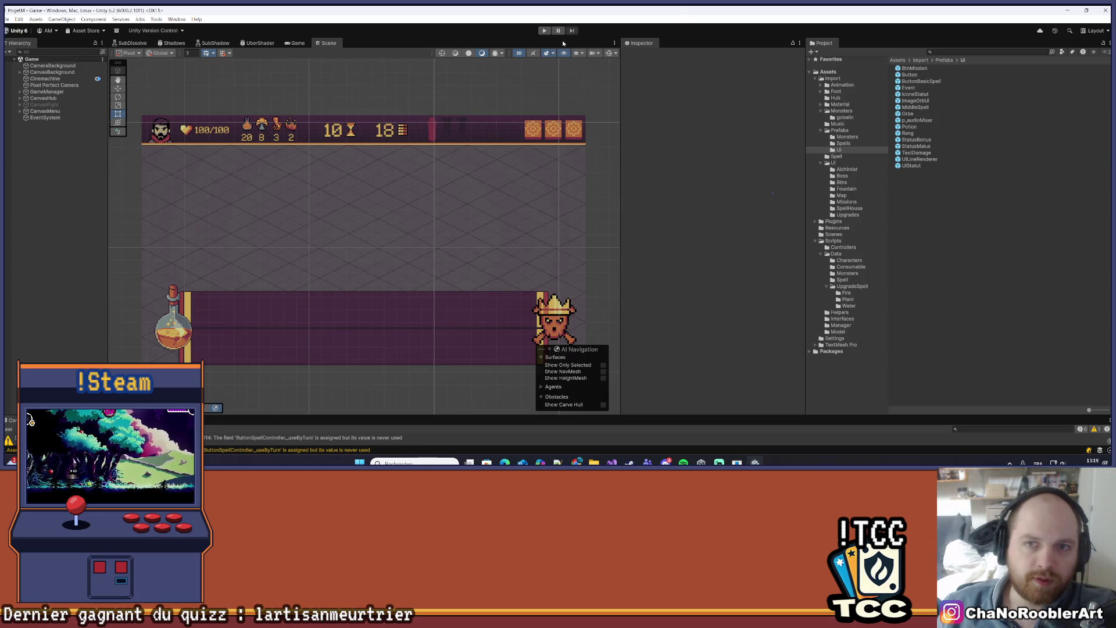
- Enter Play mode and continue the saved ProjetM game
{"action": "left_click", "coordinate": [543, 31]}
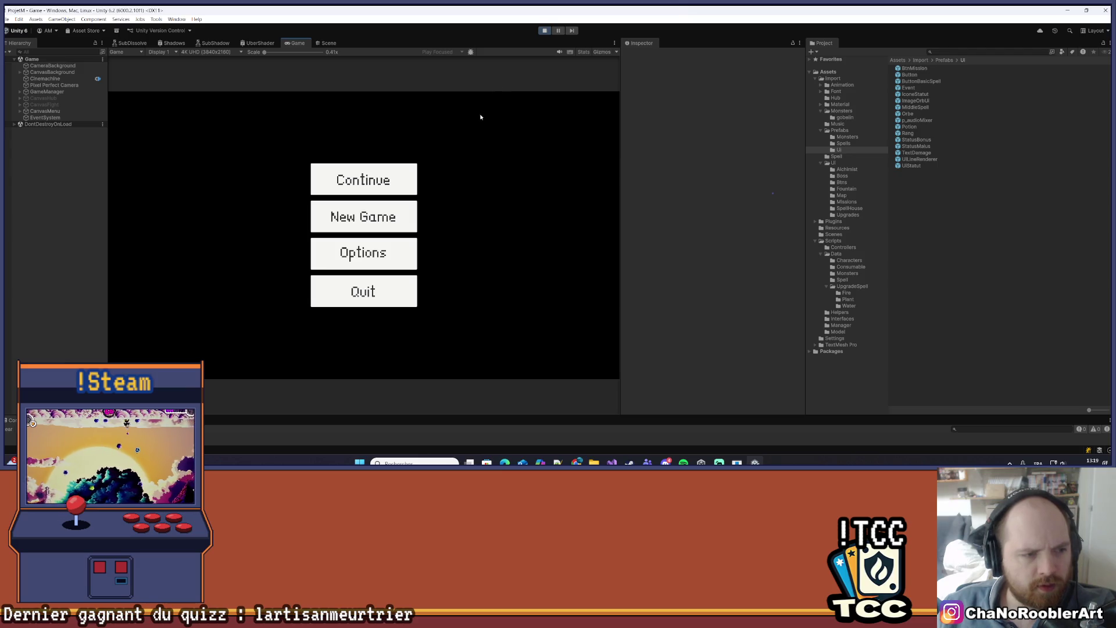
{"action": "left_click", "coordinate": [377, 180]}
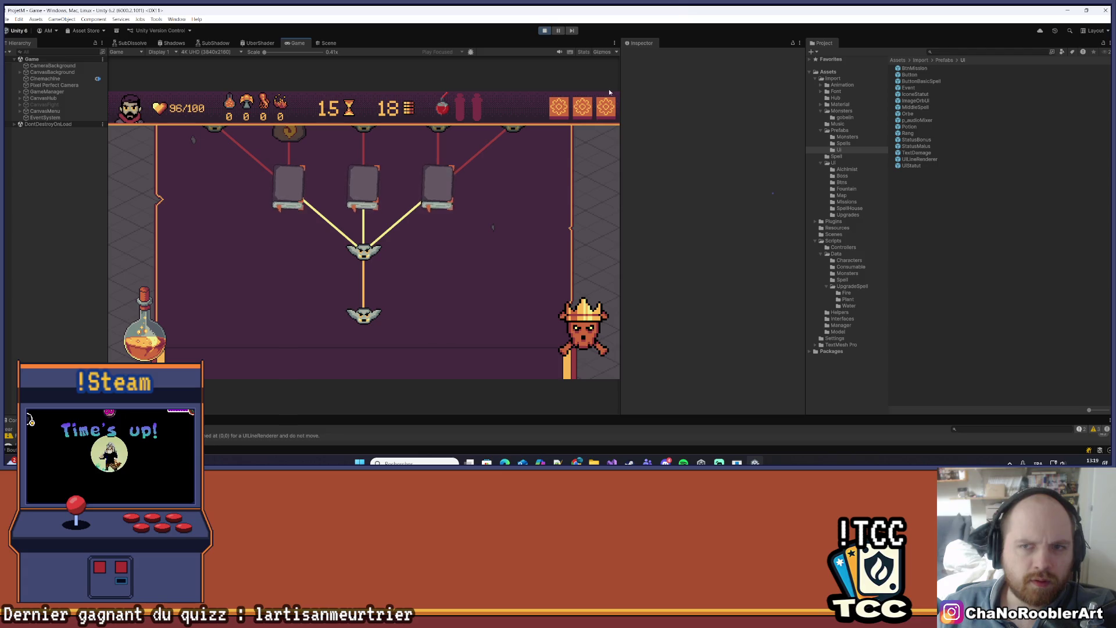
- Widen the Game view, scroll up the path map, and enter the alchemist shop node
{"action": "left_click_drag", "start_coordinate": [621, 85], "coordinate": [736, 87]}
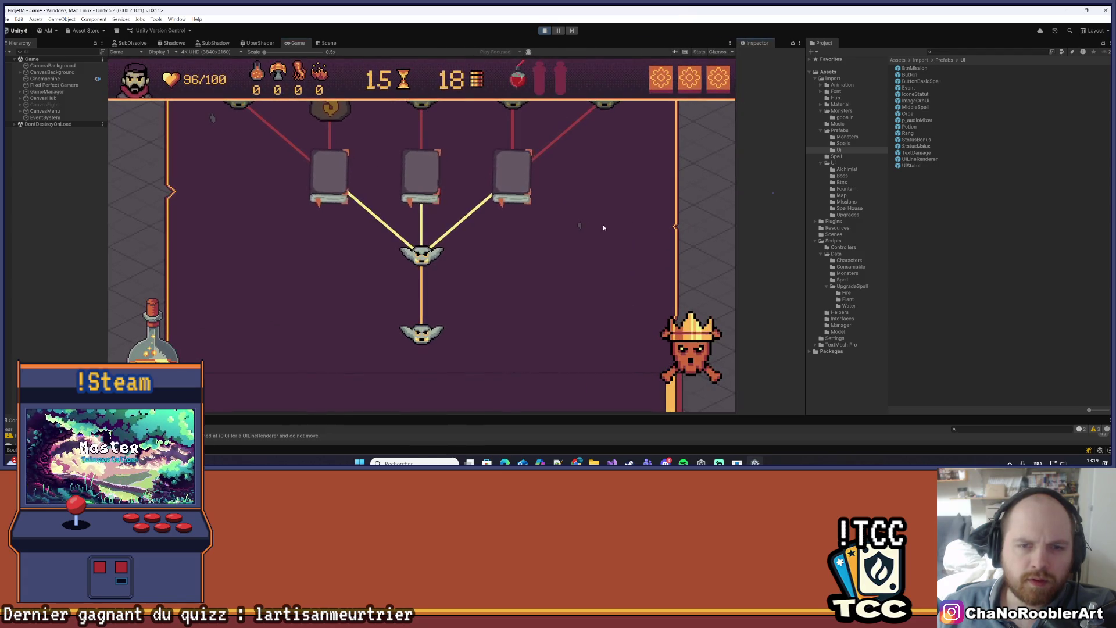
{"action": "scroll", "coordinate": [580, 283], "scroll_direction": "up", "scroll_amount": 2}
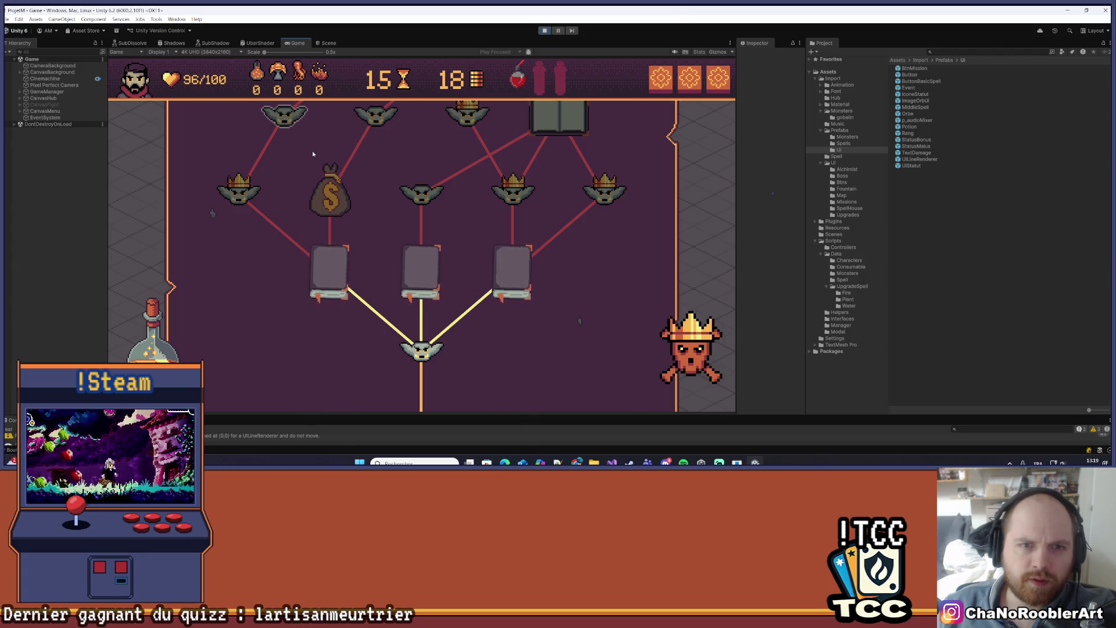
{"action": "mouse_move", "coordinate": [321, 77]}
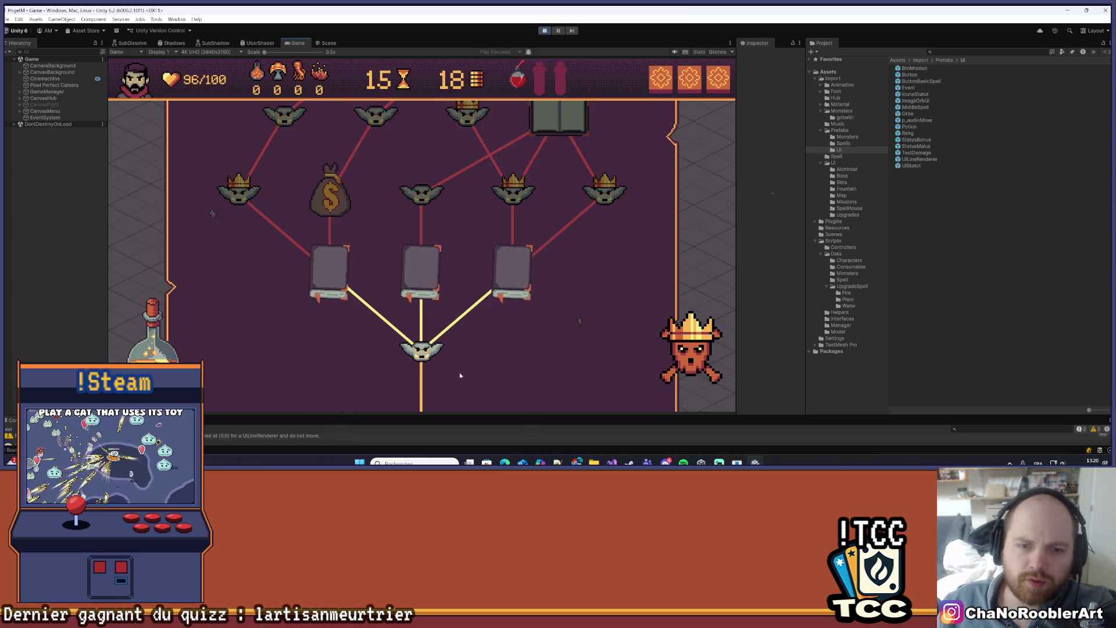
{"action": "left_click", "coordinate": [329, 271]}
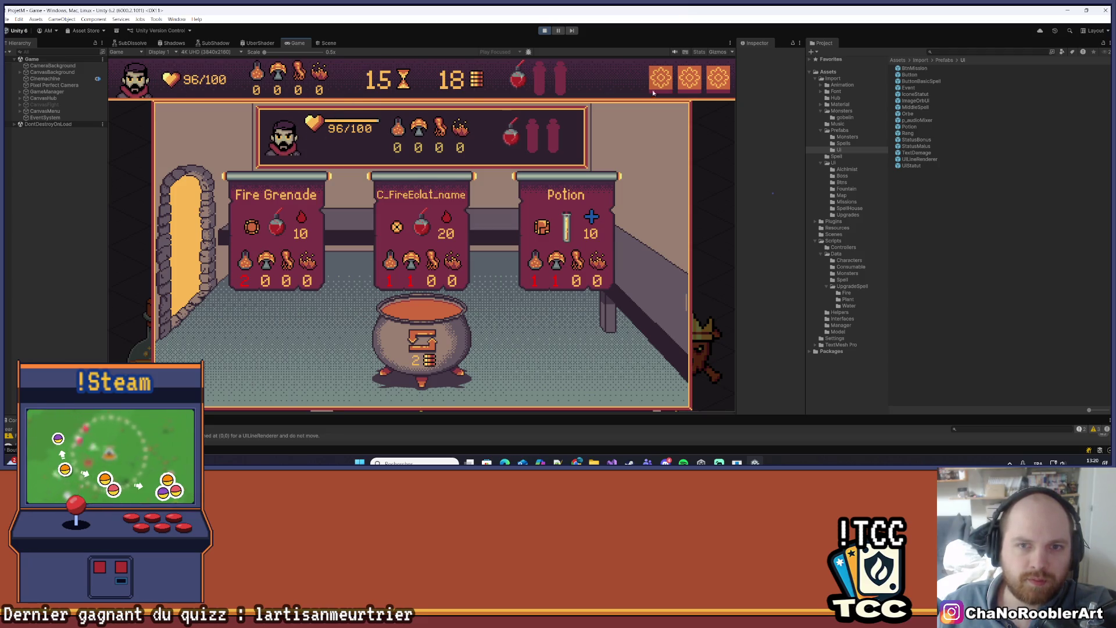
- Leave the shop for the map, then reopen the alchemist shop from the left book node
{"action": "left_click", "coordinate": [187, 250]}
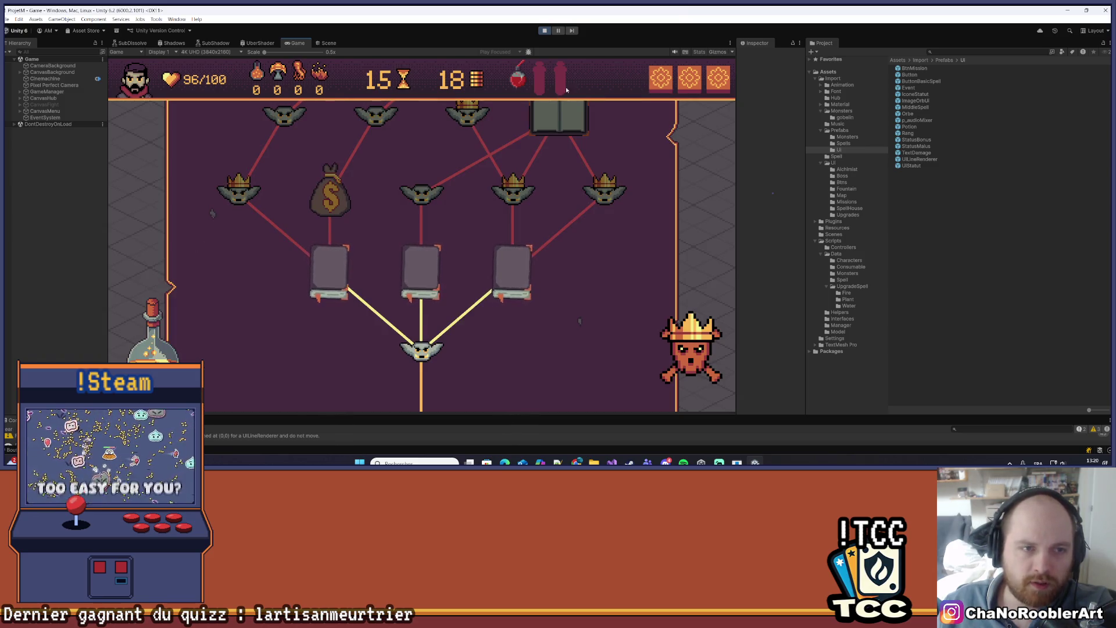
{"action": "scroll", "coordinate": [380, 104], "scroll_direction": "up", "scroll_amount": 2}
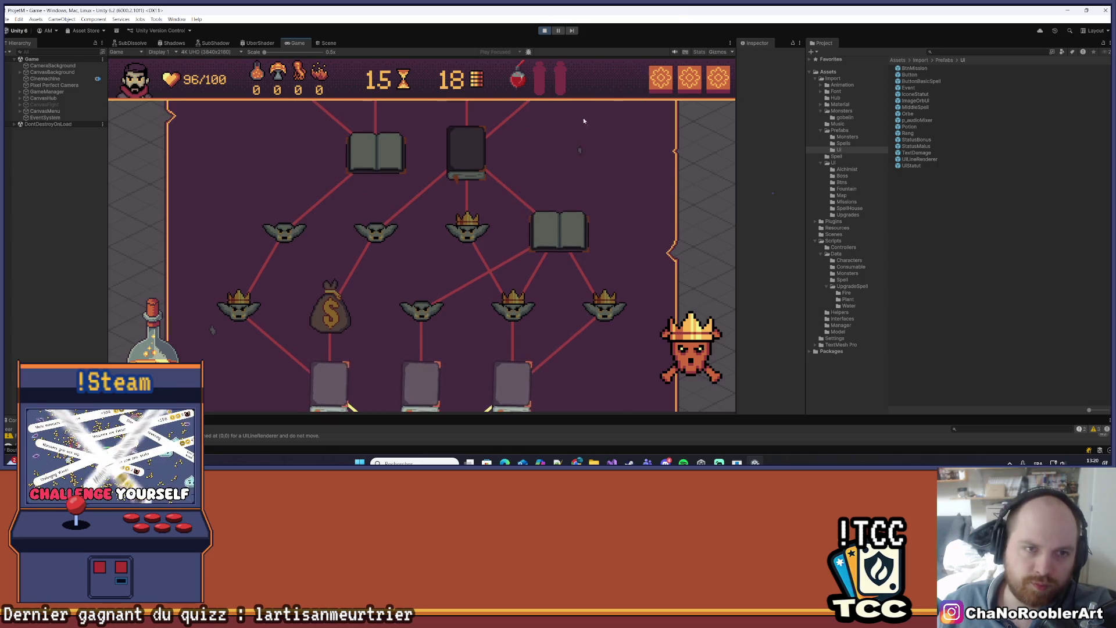
{"action": "scroll", "coordinate": [536, 230], "scroll_direction": "up", "scroll_amount": 2}
{"action": "scroll", "coordinate": [536, 230], "scroll_direction": "down", "scroll_amount": 4}
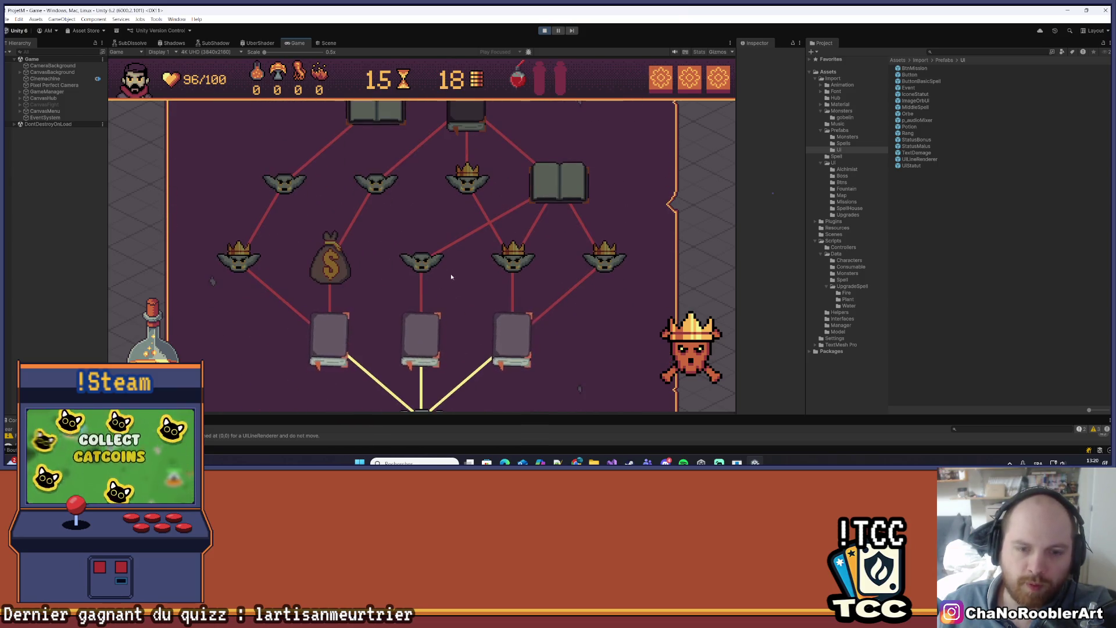
{"action": "left_click", "coordinate": [336, 301]}
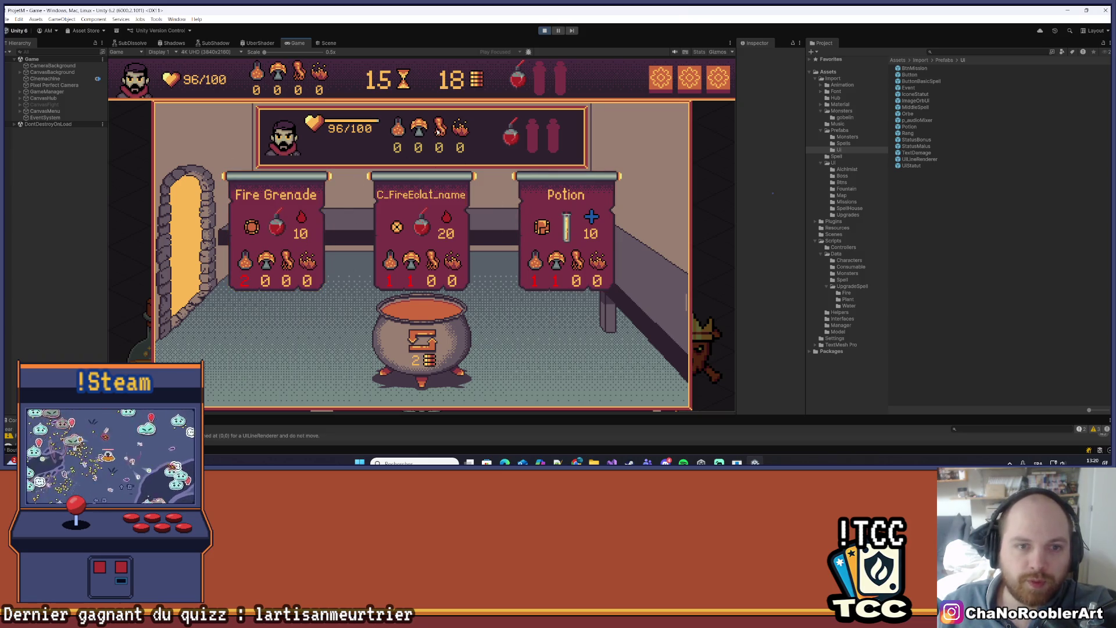
- Inspect the alchemist's recipe icons, then exit the shop back to the map
{"action": "mouse_move", "coordinate": [438, 132]}
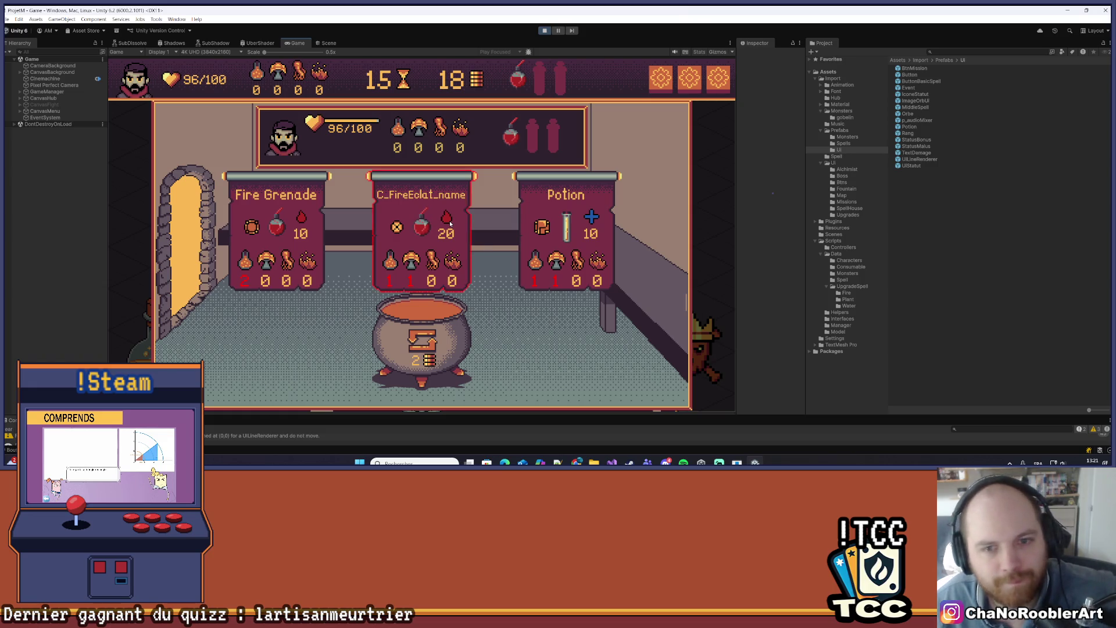
{"action": "mouse_move", "coordinate": [450, 224]}
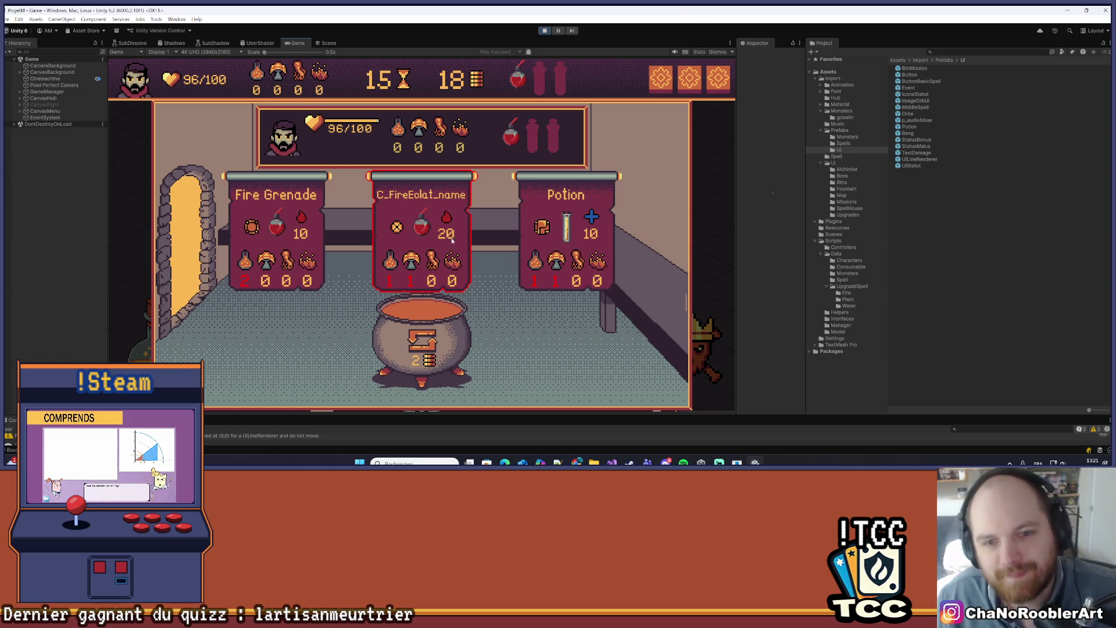
{"action": "mouse_move", "coordinate": [446, 265]}
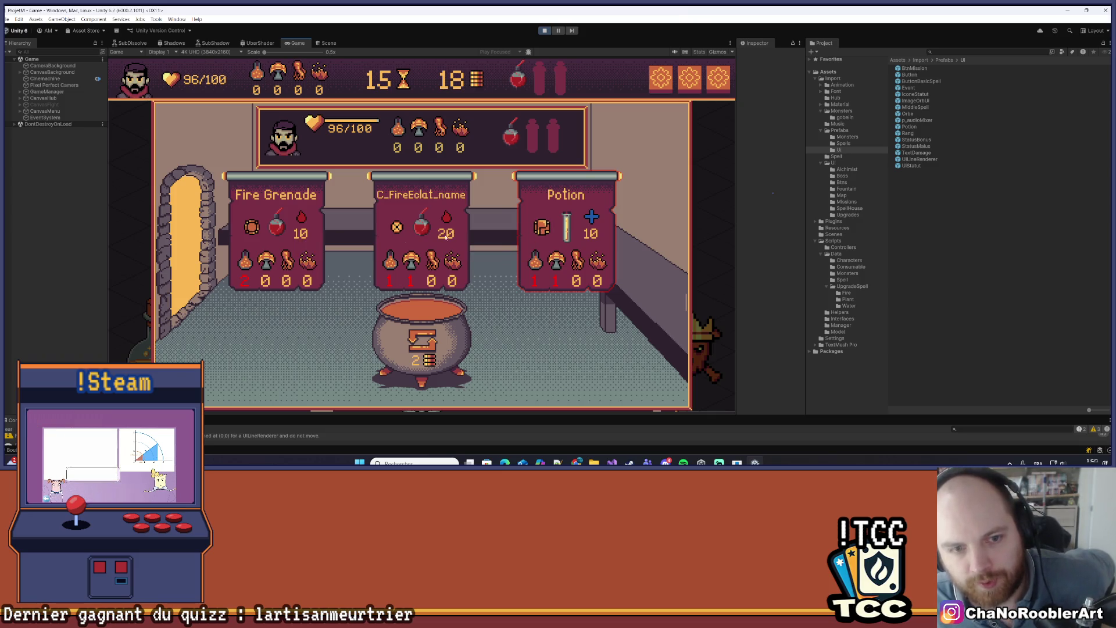
{"action": "left_click", "coordinate": [169, 221]}
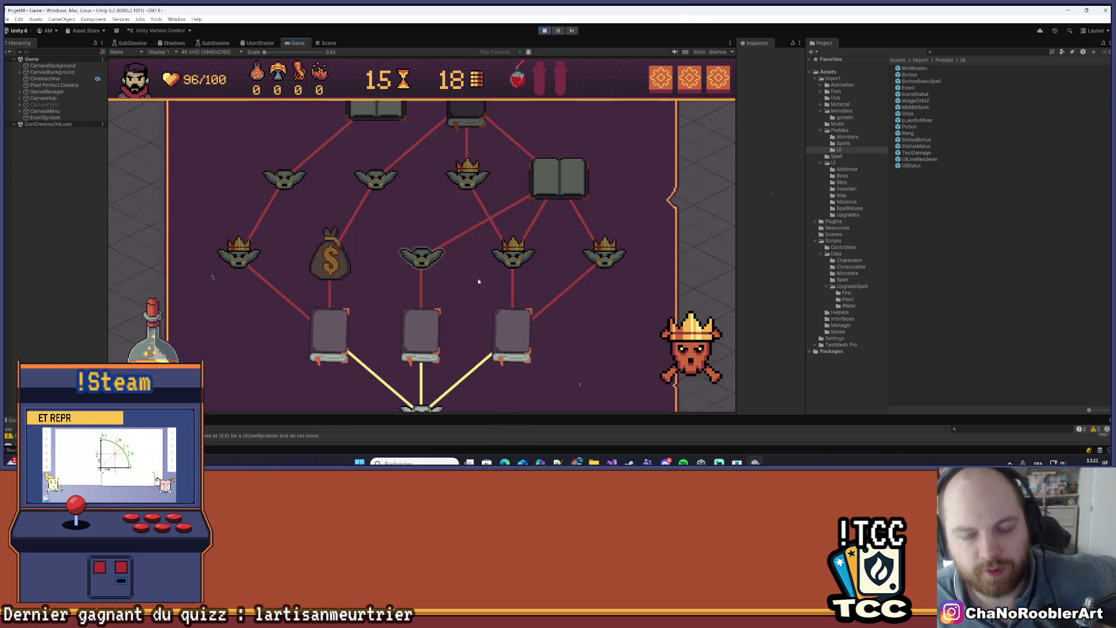
- View and close the G_Boss1 boss panel on the map, then stop Play mode
{"action": "scroll", "coordinate": [473, 274], "scroll_direction": "down", "scroll_amount": 3}
{"action": "left_click", "coordinate": [512, 180]}
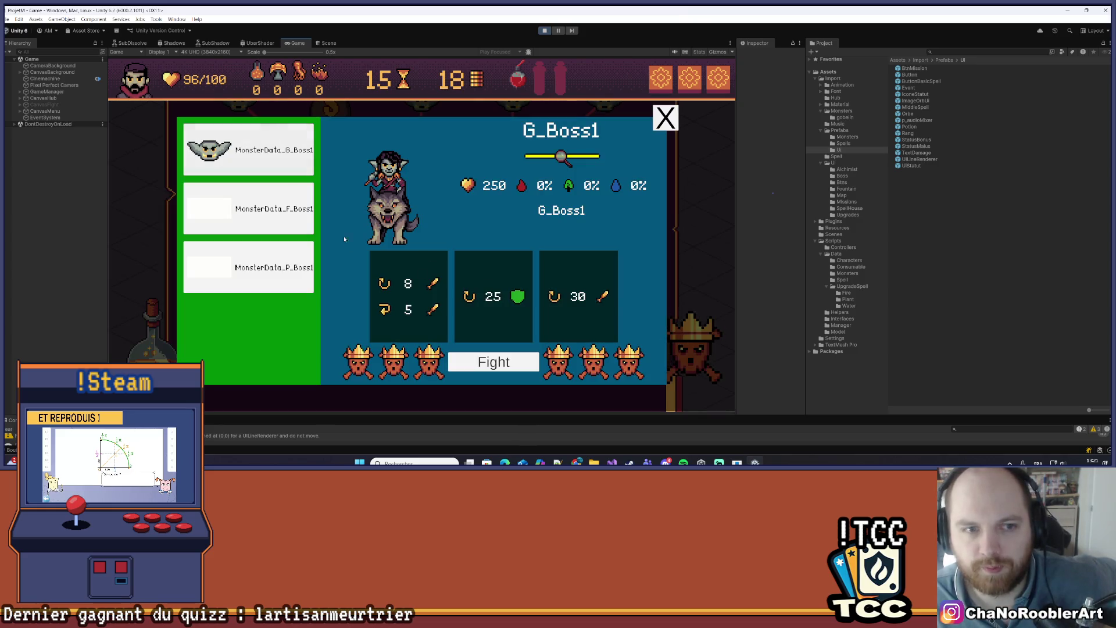
{"action": "left_click", "coordinate": [662, 120]}
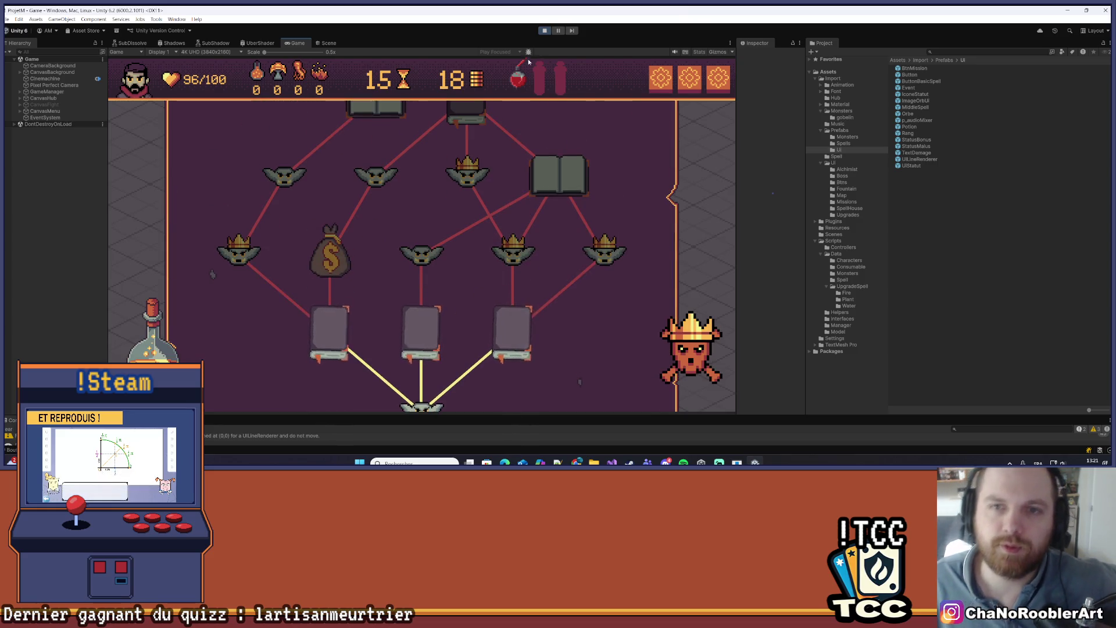
{"action": "scroll", "coordinate": [522, 81], "scroll_direction": "down", "scroll_amount": 2}
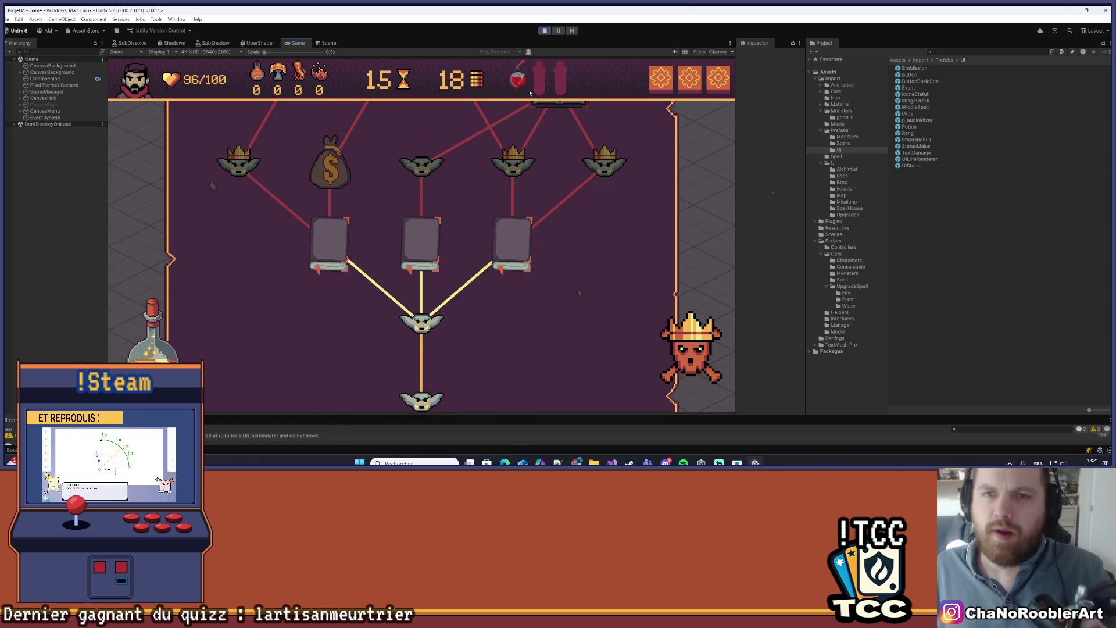
{"action": "scroll", "coordinate": [445, 93], "scroll_direction": "up", "scroll_amount": 5}
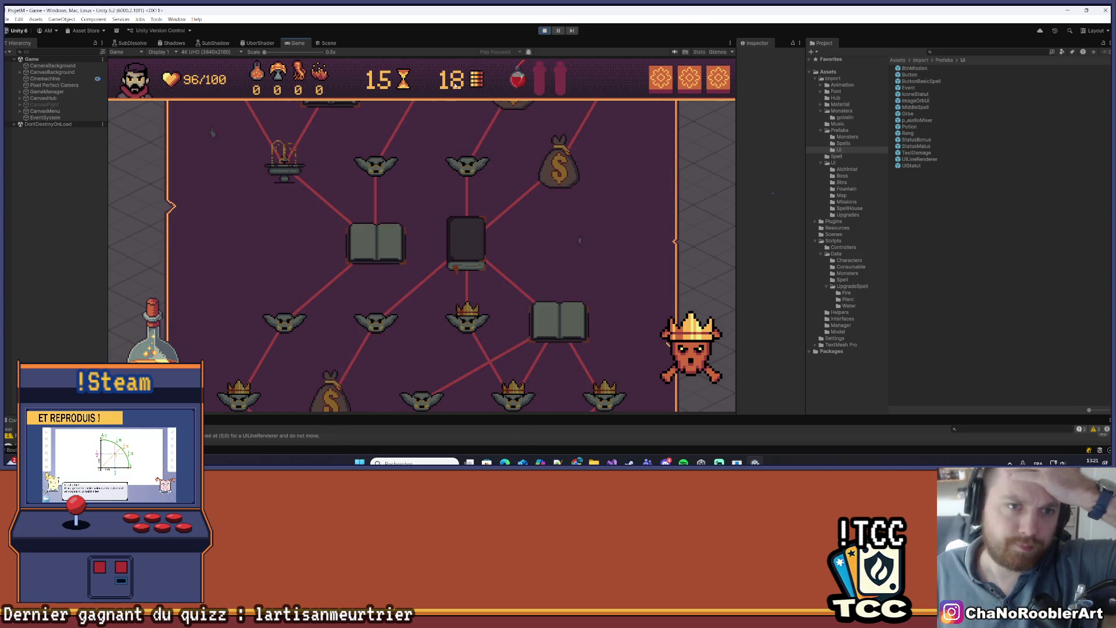
{"action": "left_click", "coordinate": [544, 31]}
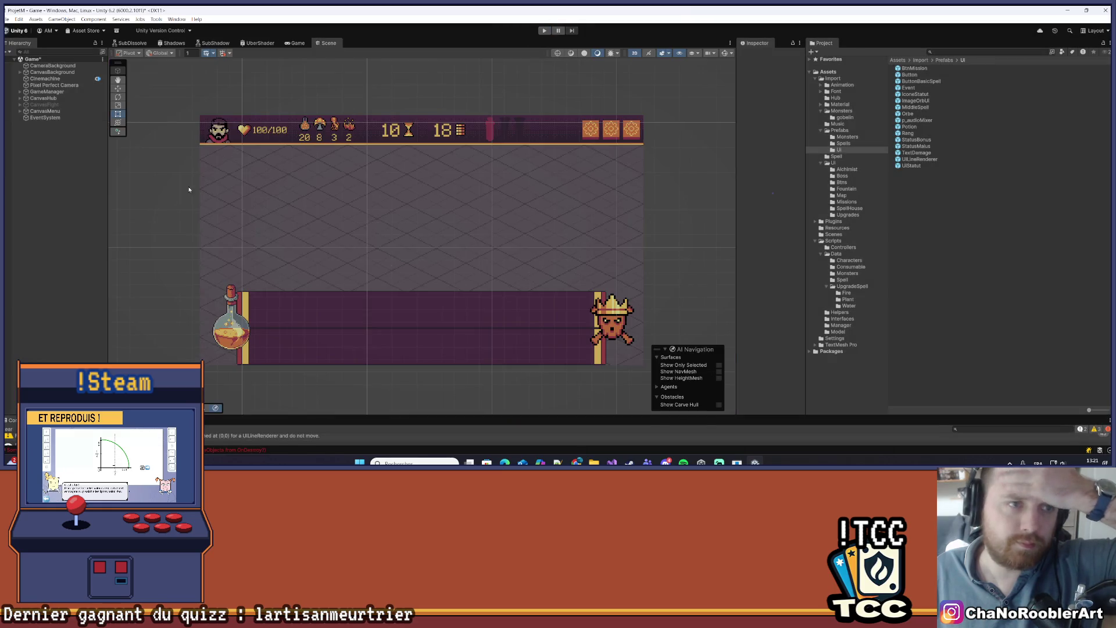
- Save the Game scene with File > Save after cancelling Save As, then close the editor
{"action": "left_click", "coordinate": [8, 20]}
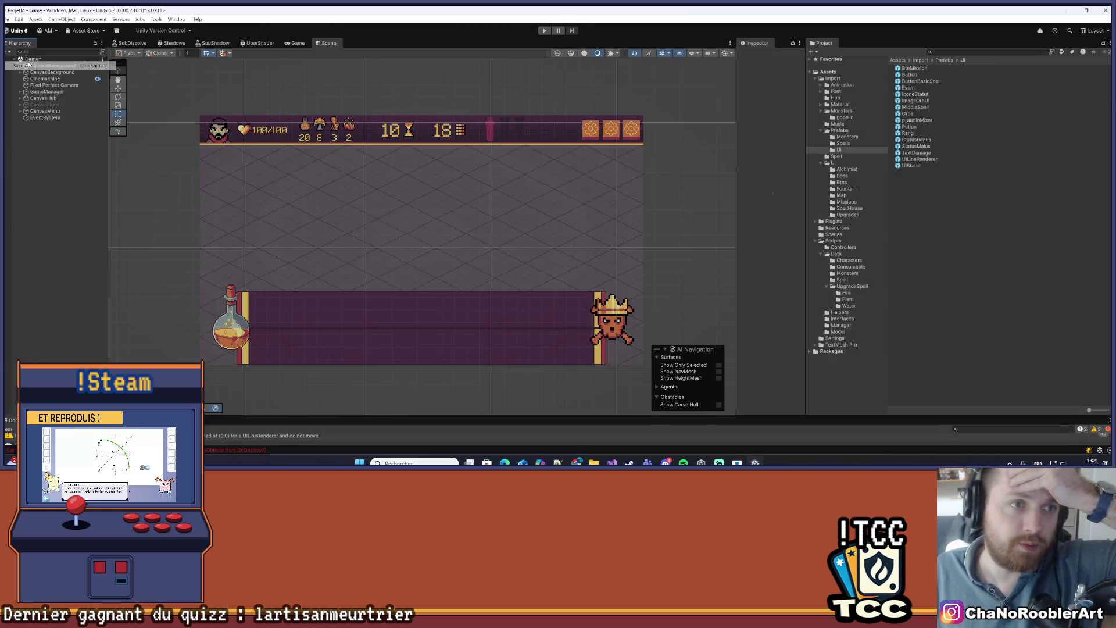
{"action": "left_click", "coordinate": [40, 65]}
{"action": "left_click", "coordinate": [692, 96]}
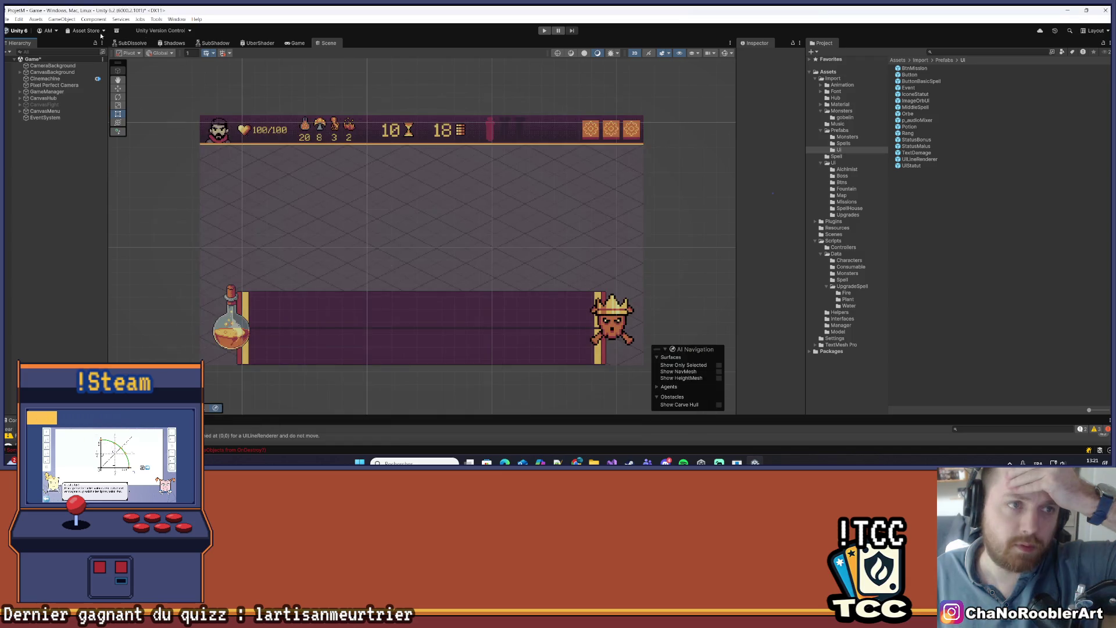
{"action": "left_click", "coordinate": [7, 19]}
{"action": "left_click", "coordinate": [35, 59]}
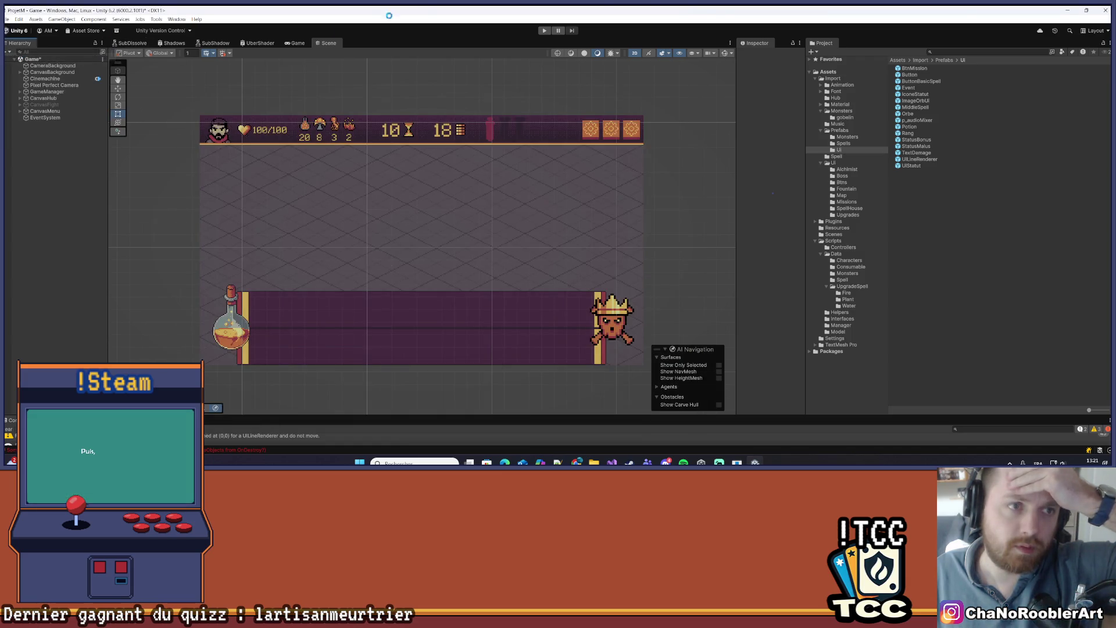
{"action": "key", "text": "alt+F4"}
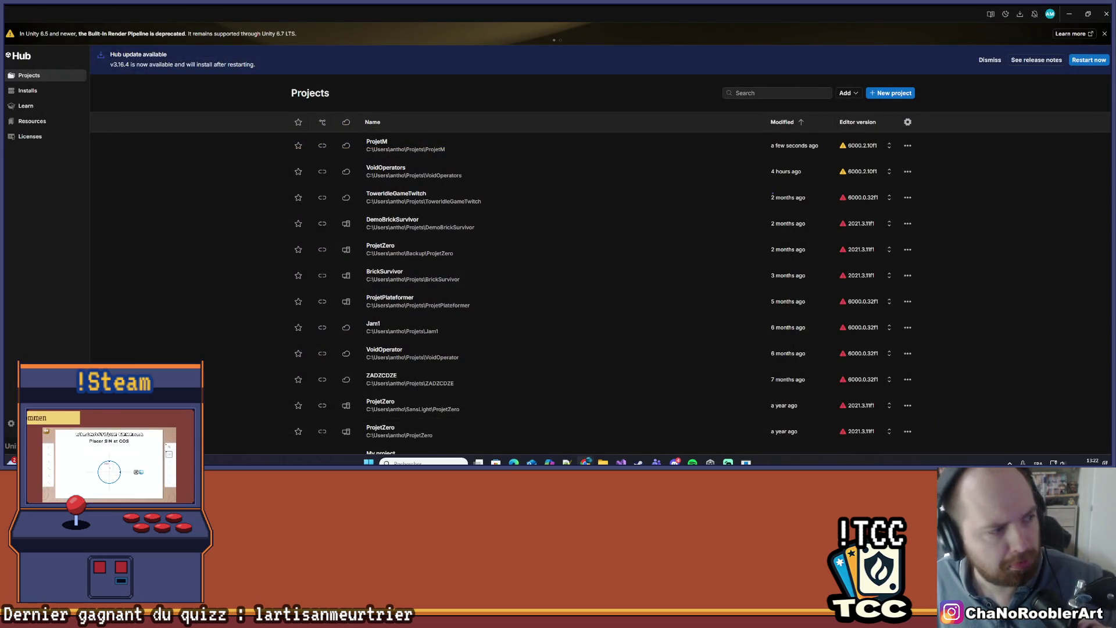